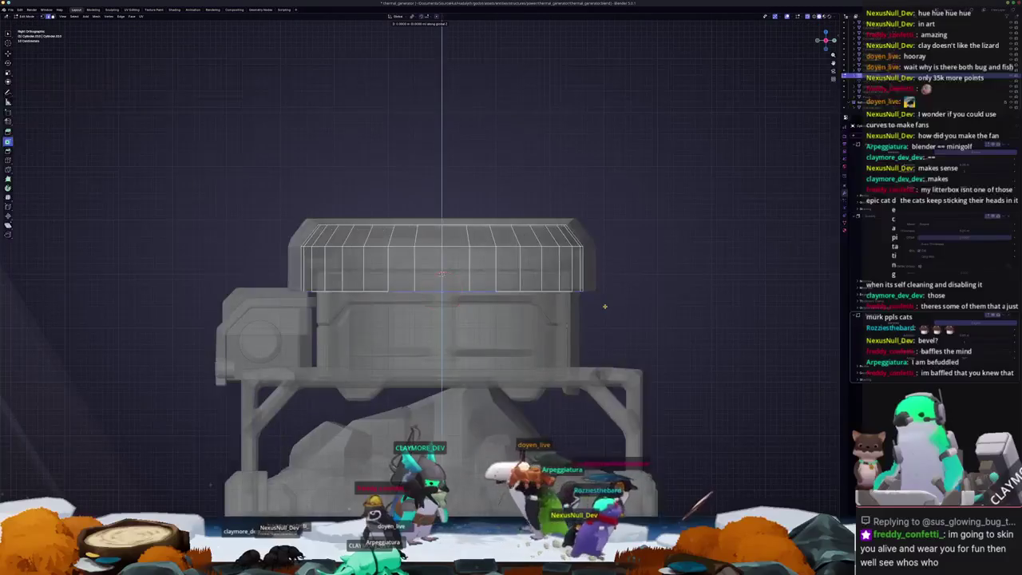
Step: Confirm the housing's top edge ring move along Z and return to Object Mode
click(603, 325)
key(Tab)
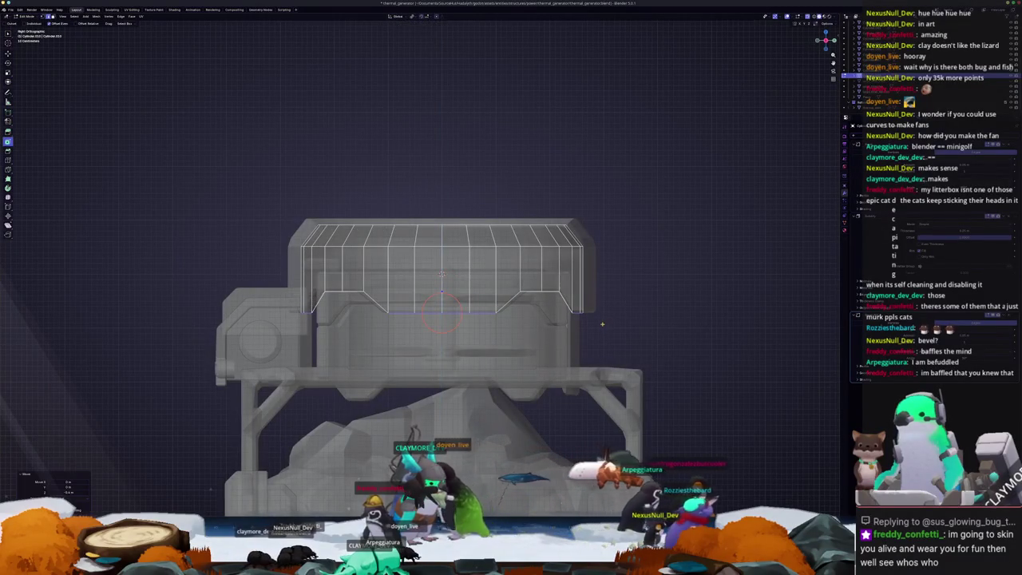
middle_drag(603, 325, 428, 272)
Step: Shift the ground plane along Y from the top view
click(266, 383)
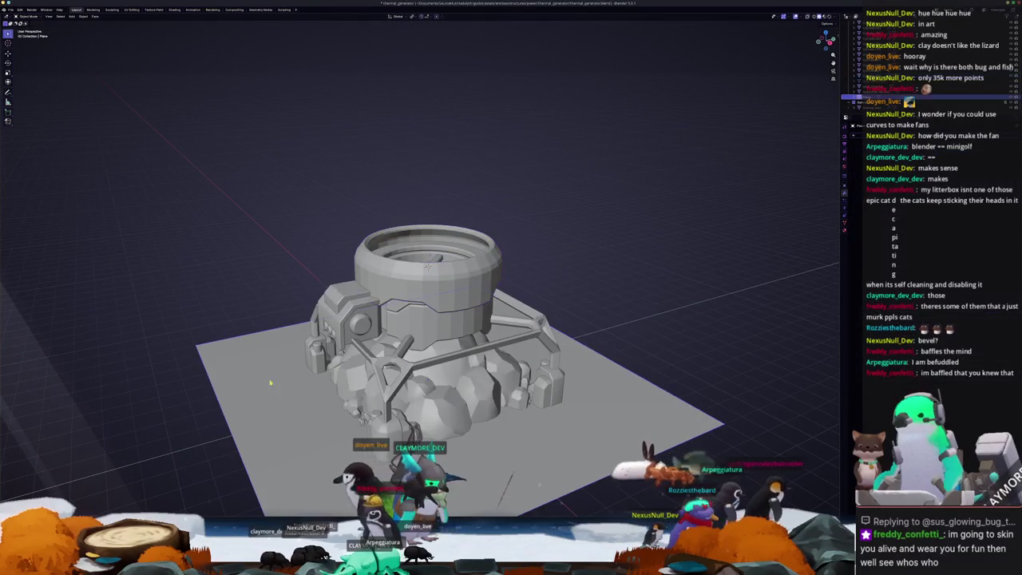
key(KP_3)
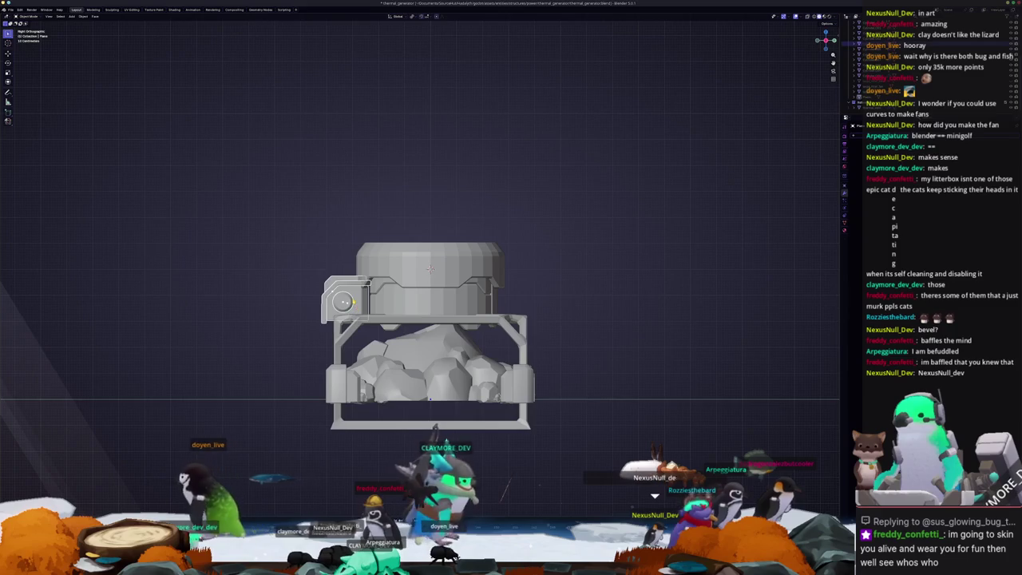
scroll(431, 269, up, 2)
key(KP_7)
key(g)
key(y)
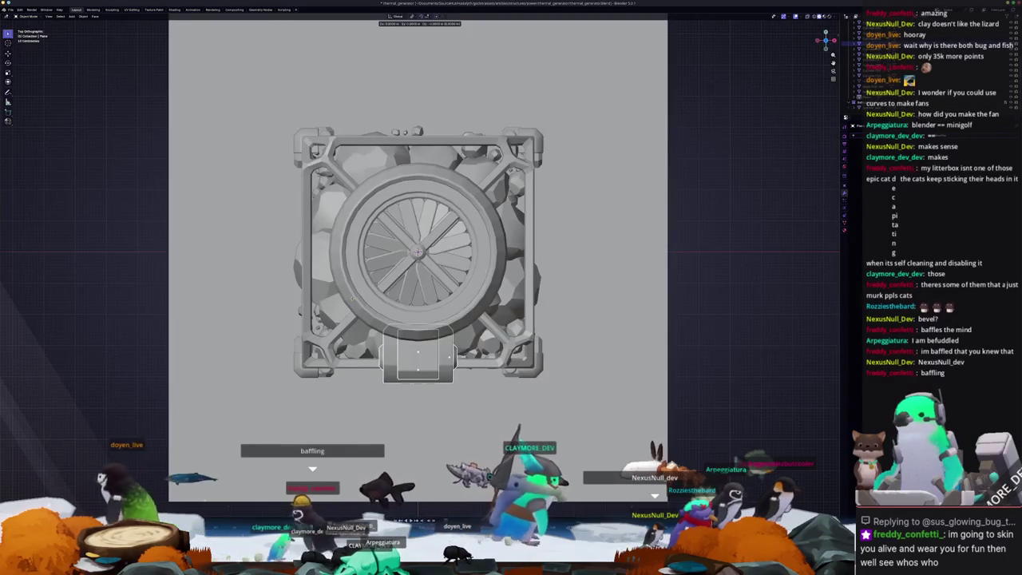
key(Return)
Step: Slide the round side box's mesh along Y in Edit Mode, then exit to Object Mode
key(KP_3)
key(Tab)
scroll(293, 260, up, 3)
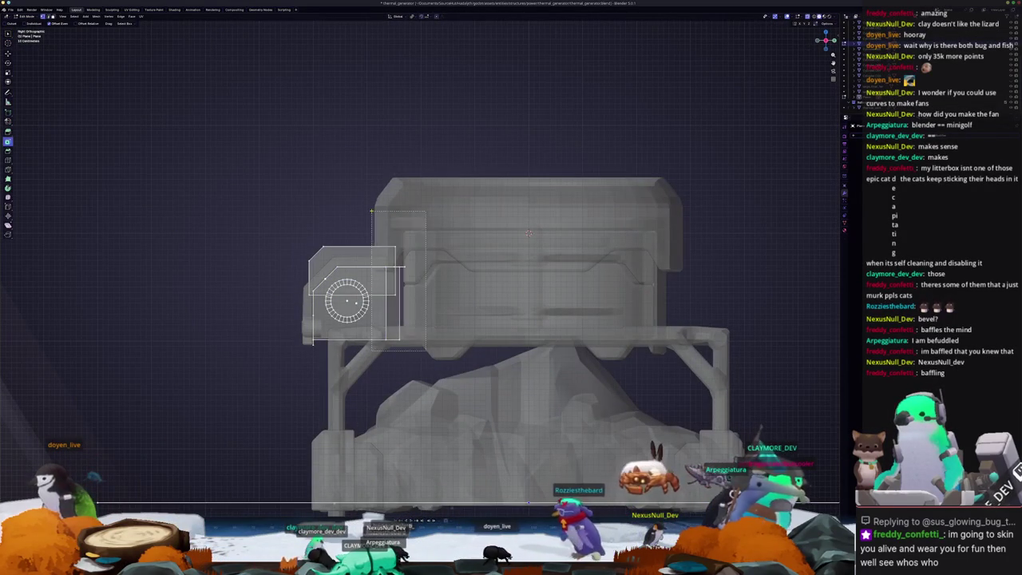
scroll(397, 283, up, 2)
key(g)
key(y)
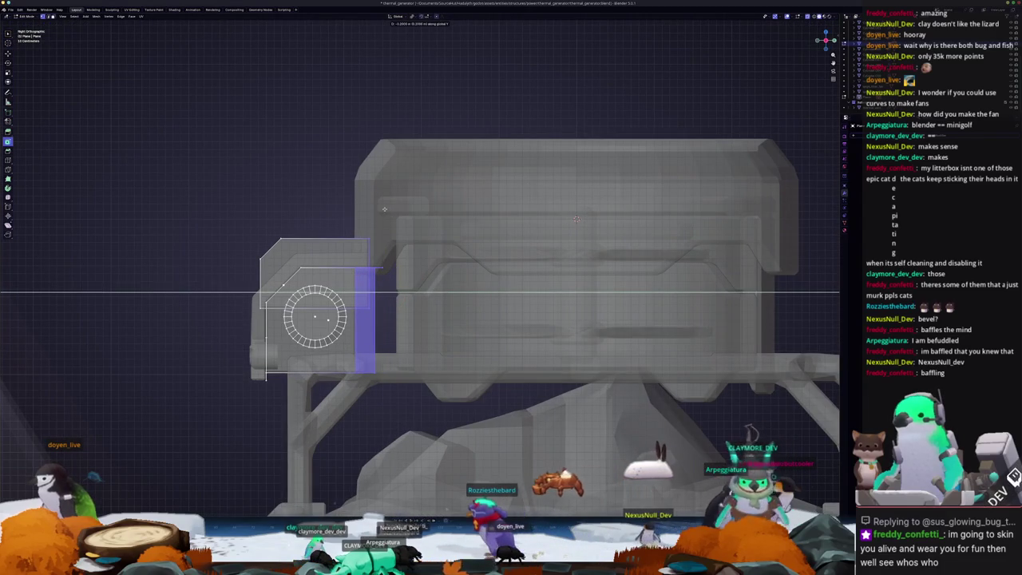
click(382, 208)
scroll(296, 260, down, 3)
key(Tab)
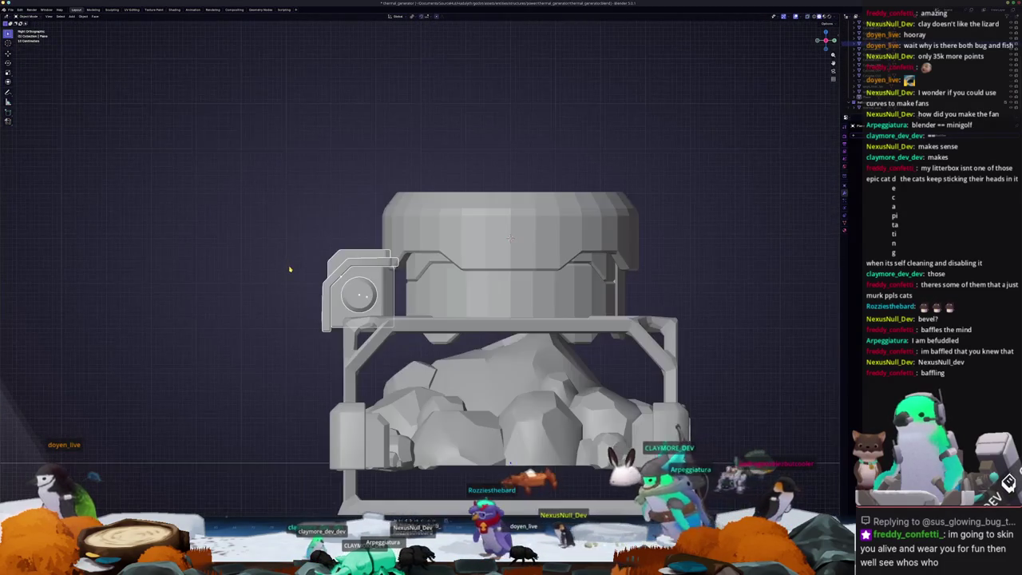
middle_drag(290, 268, 484, 384)
scroll(484, 383, down, 3)
scroll(503, 335, down, 2)
scroll(518, 295, down, 1)
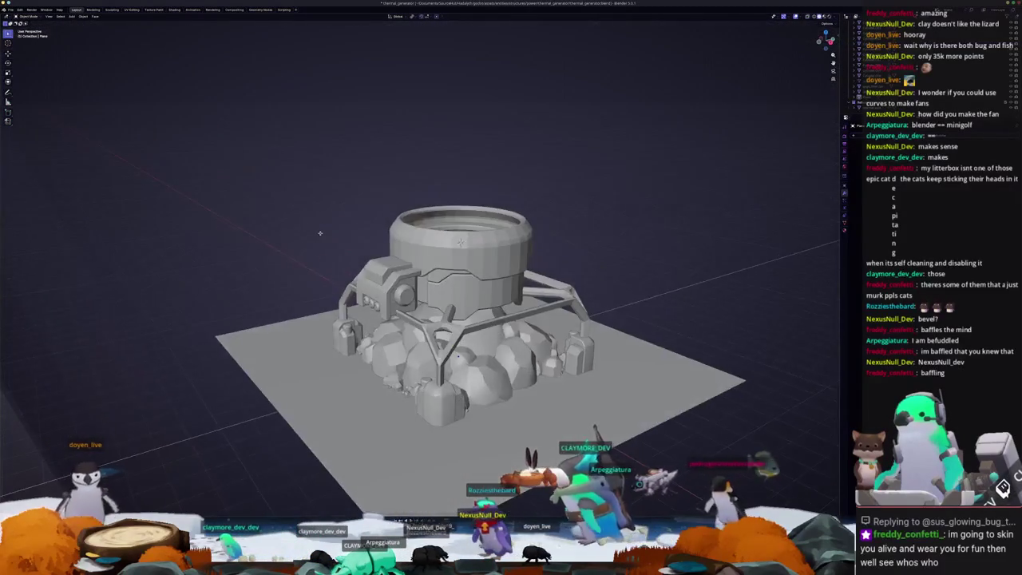
mouse_move(532, 269)
middle_down()
mouse_move(511, 399)
mouse_move(479, 383)
mouse_move(495, 319)
middle_up()
Step: Select the fan housing ring (Cylinder.003) and bring up the Discord window
scroll(415, 303, up, 2)
scroll(415, 303, up, 1)
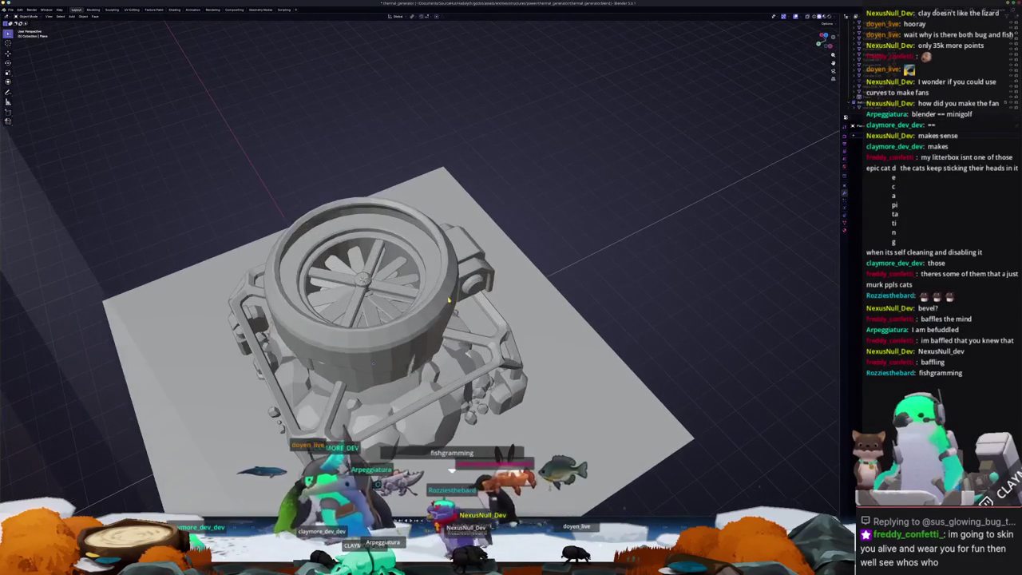
click(453, 281)
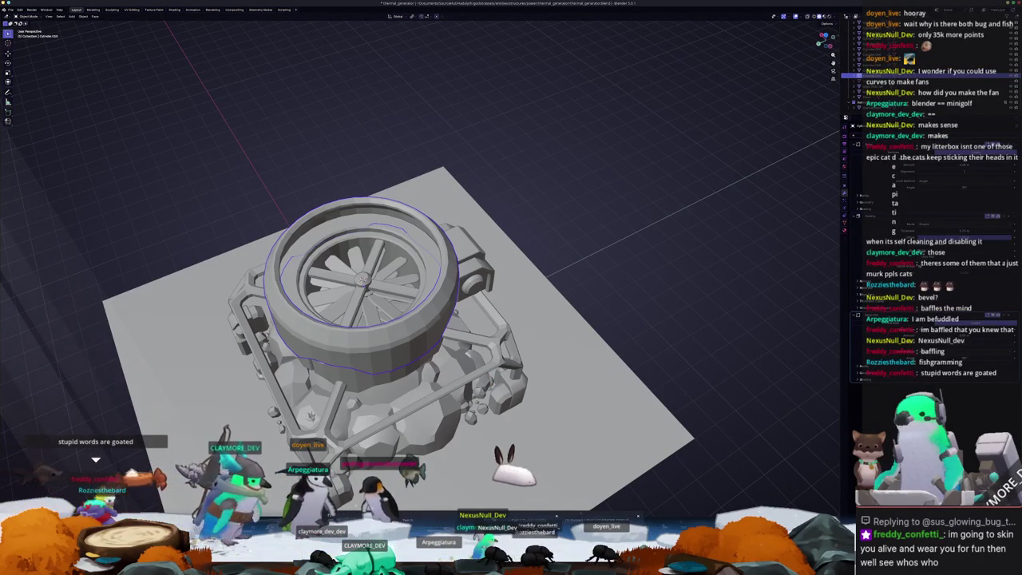
key(alt+Tab)
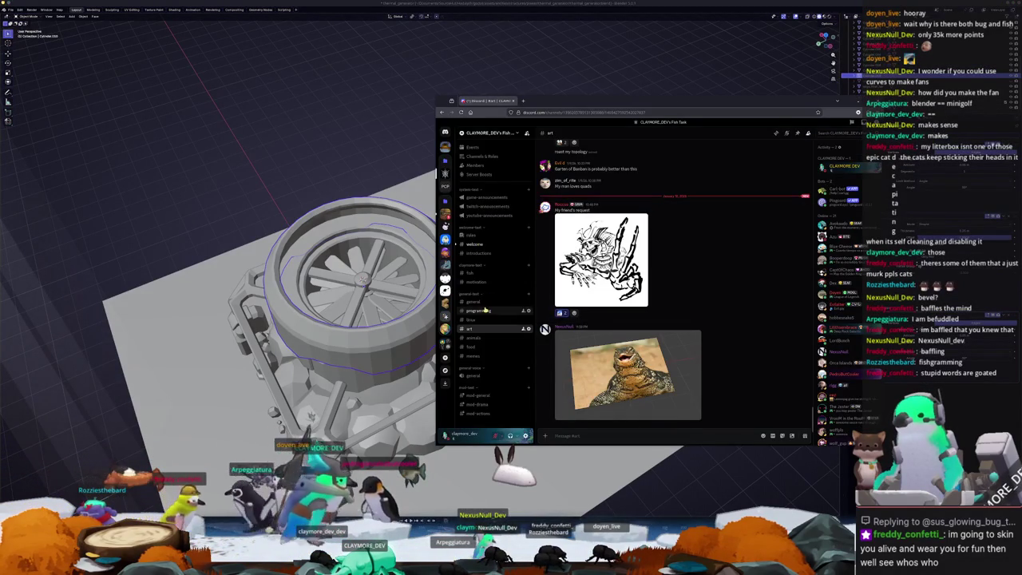
Step: Browse Discord's #motivation and #welcome channels and wave to the new member
click(482, 282)
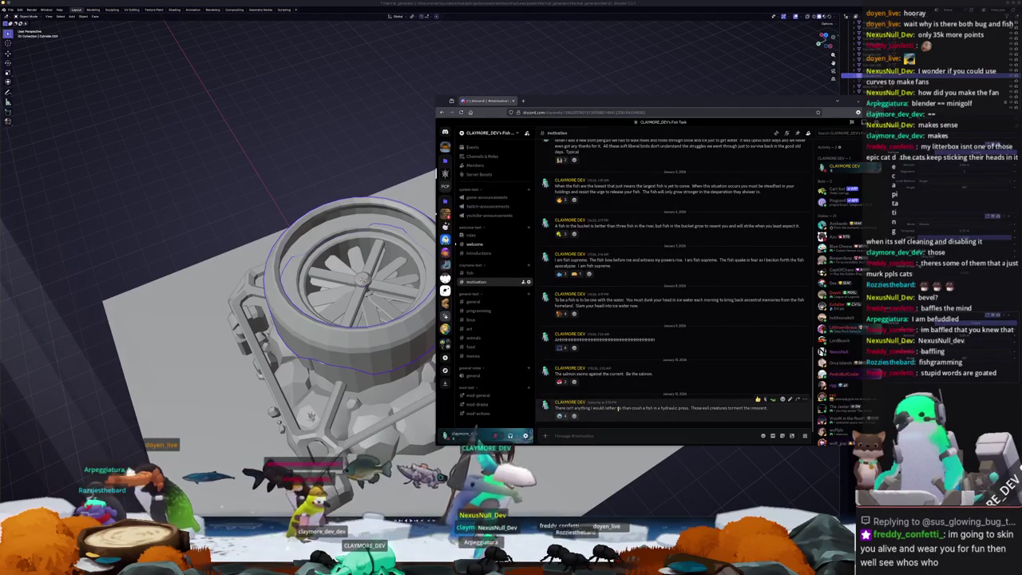
ctrl+scroll(633, 407, up, 1)
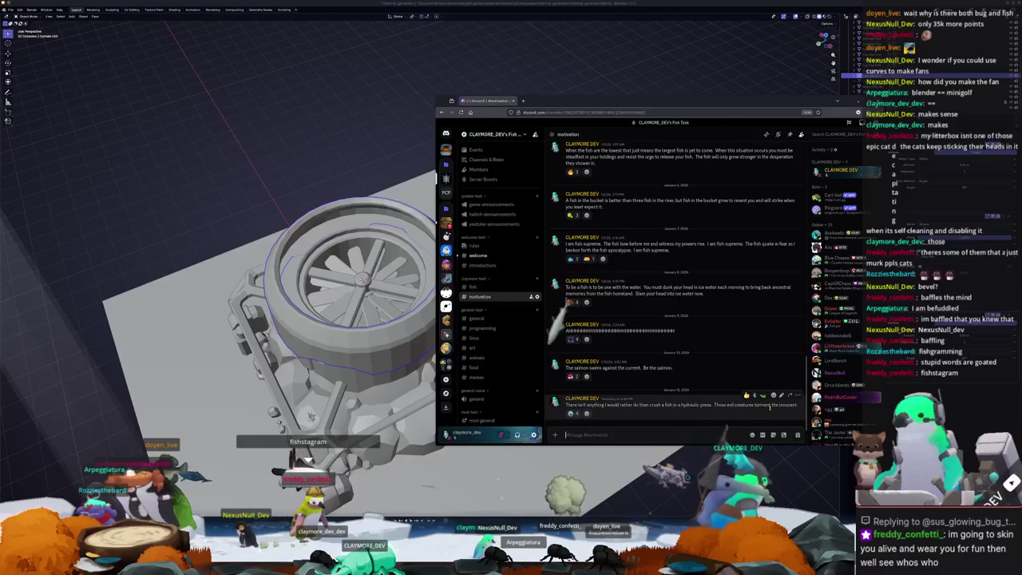
mouse_move(478, 246)
drag(568, 107, 580, 128)
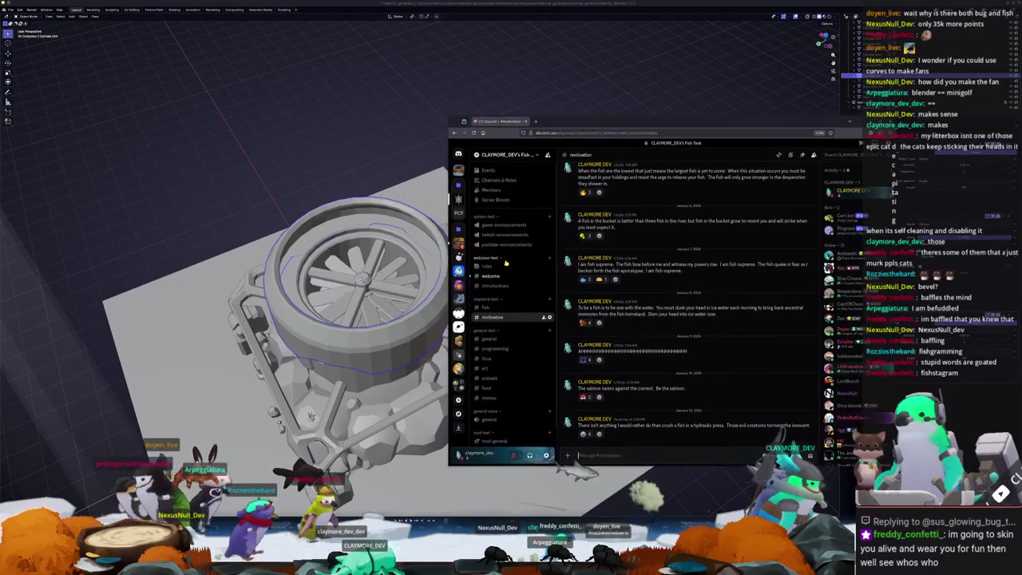
click(494, 276)
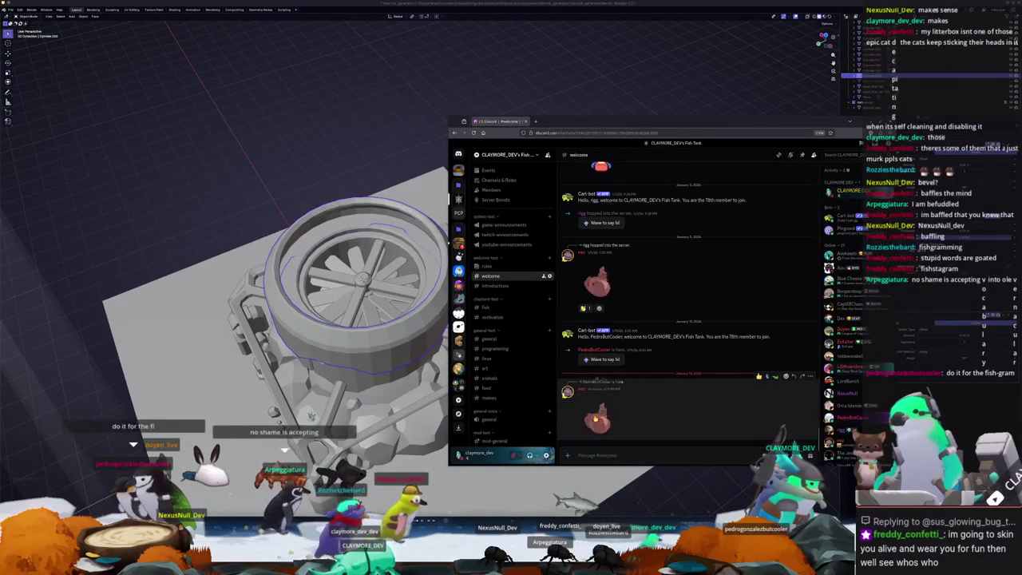
click(605, 358)
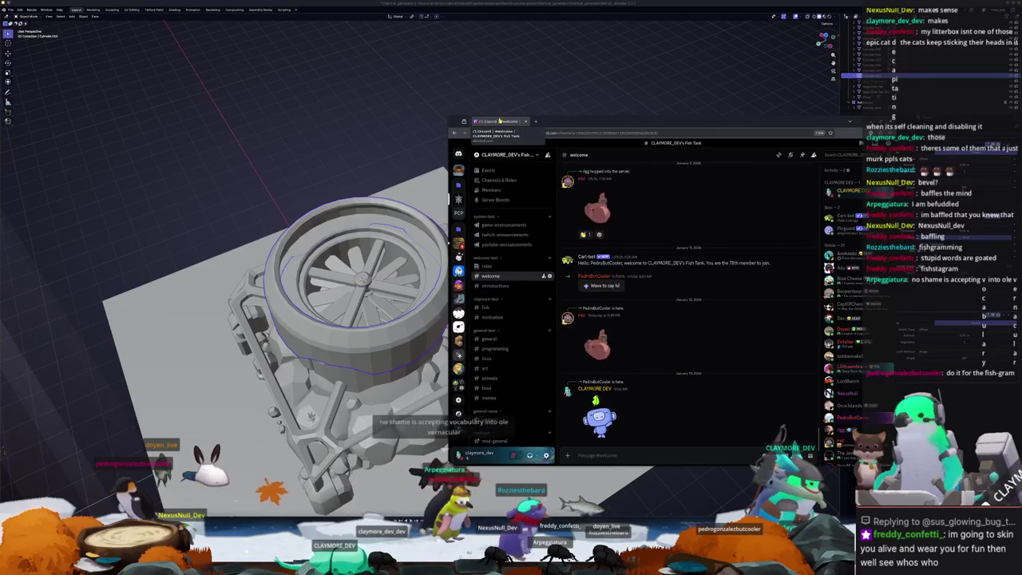
Step: Return to Blender and enter Edit Mode on the housing ring with X-ray on
key(alt+Tab)
mouse_move(440, 312)
middle_down()
mouse_move(367, 322)
mouse_move(421, 274)
mouse_move(378, 273)
middle_up()
key(Tab)
scroll(424, 317, up, 3)
key(alt+z)
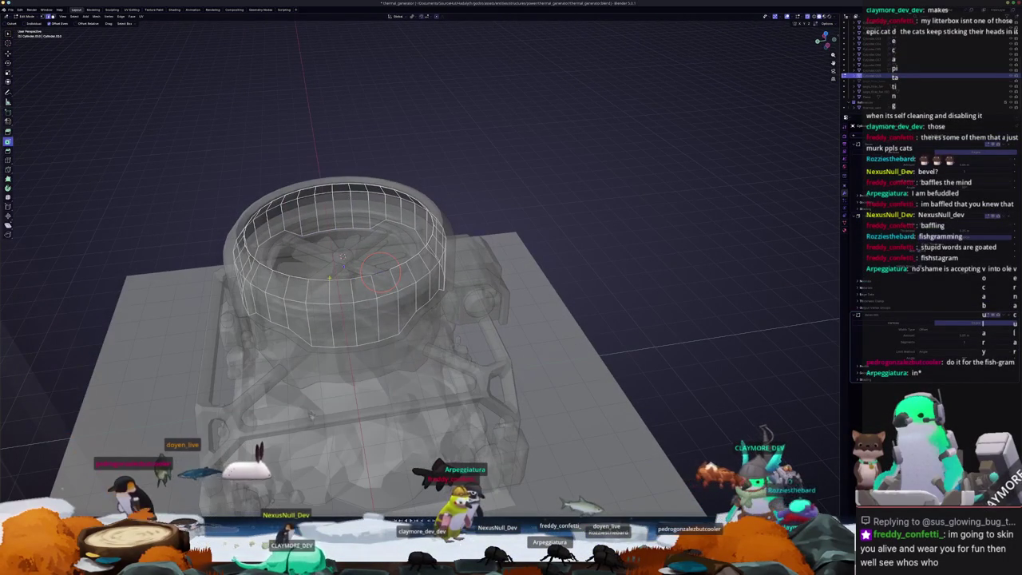
Step: Select an edge path around the housing ring, slide its loops, then leave Edit Mode
ctrl+click(343, 257)
middle_drag(344, 257, 363, 270)
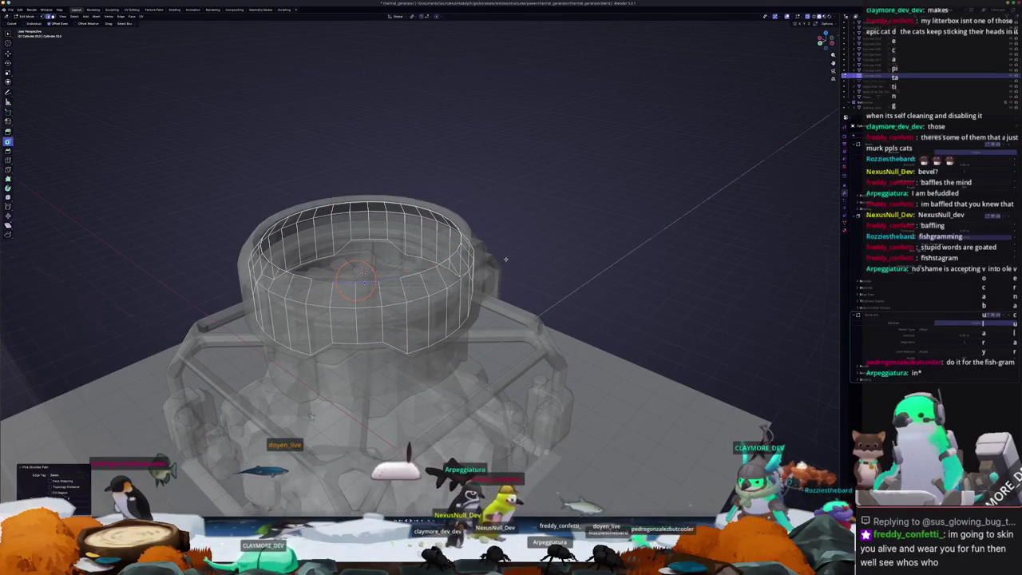
middle_drag(493, 260, 550, 259)
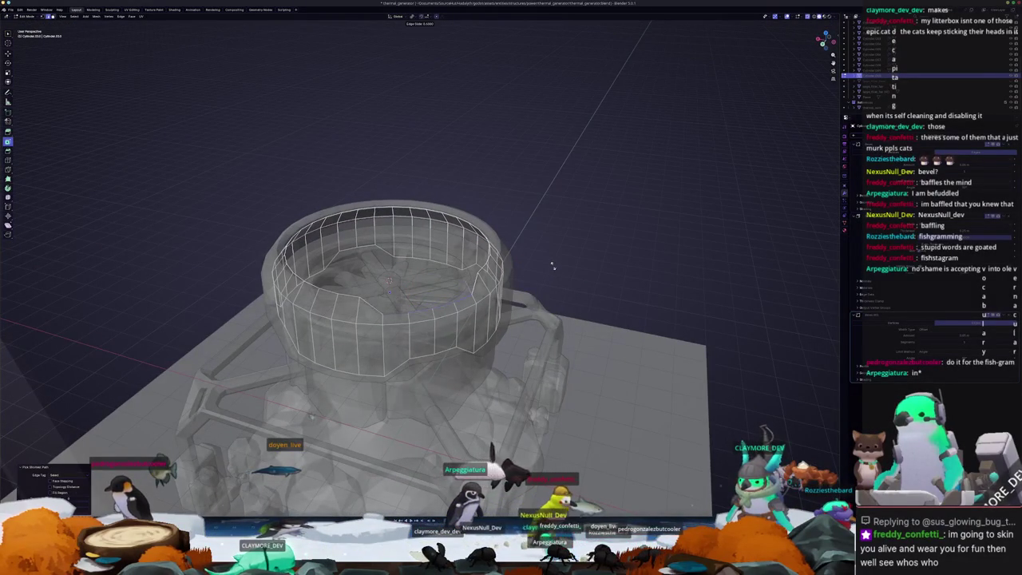
key(alt+z)
middle_drag(552, 263, 415, 266)
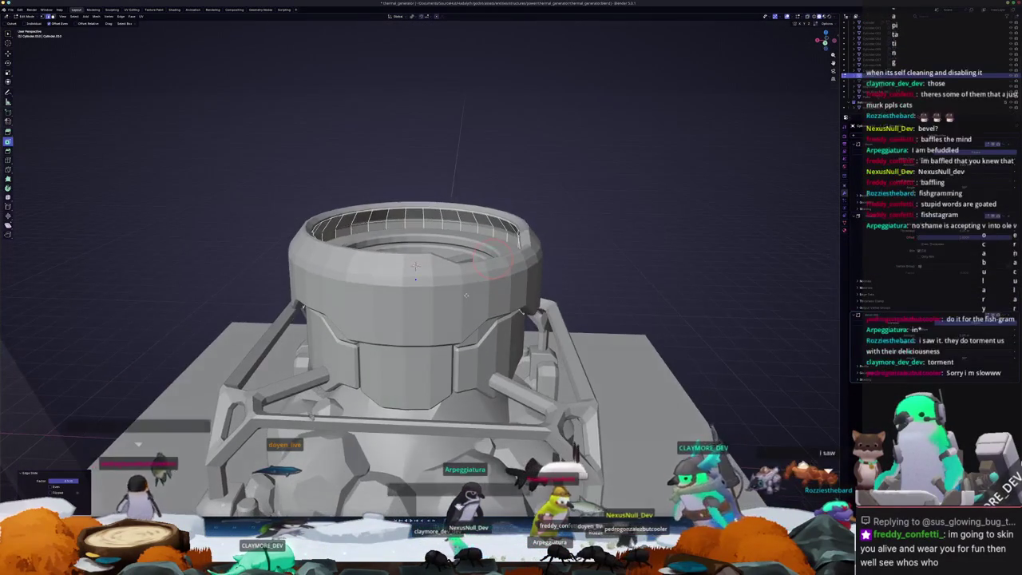
key(alt+z)
middle_drag(491, 258, 368, 266)
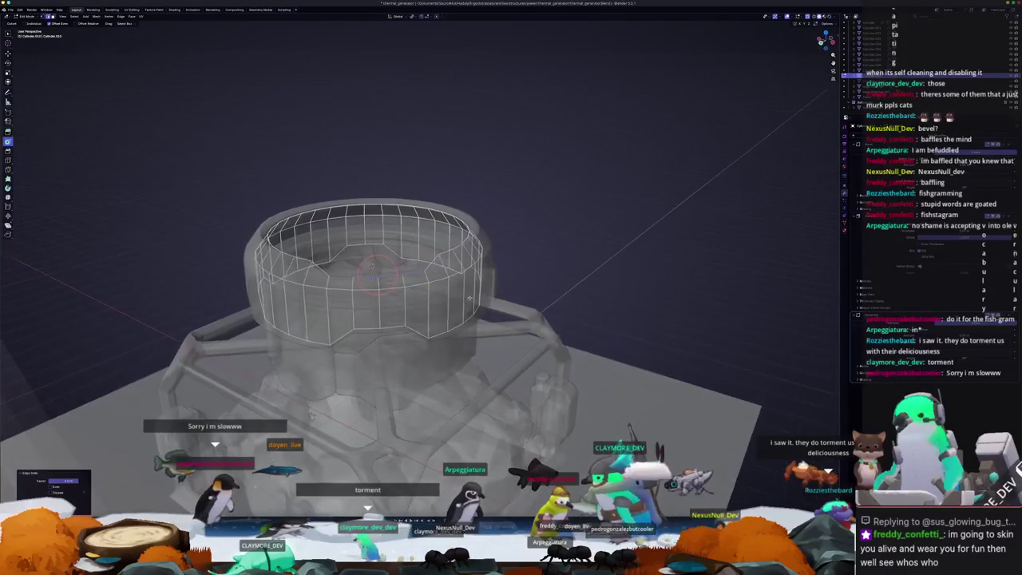
mouse_move(464, 295)
middle_down()
mouse_move(362, 282)
mouse_move(343, 248)
mouse_move(487, 280)
mouse_move(455, 276)
middle_up()
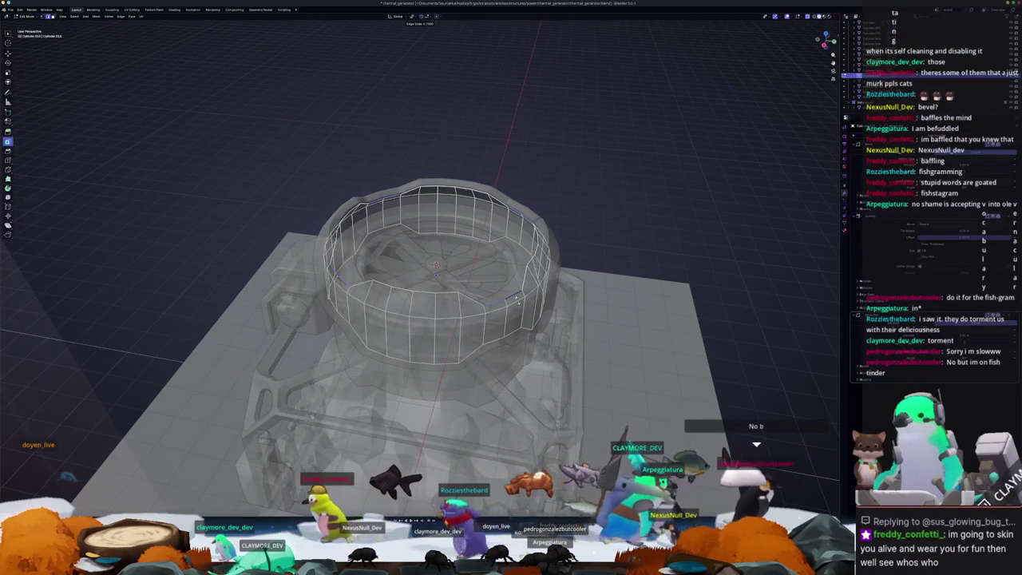
key(Tab)
key(alt+z)
mouse_move(518, 298)
middle_down()
mouse_move(446, 281)
mouse_move(438, 316)
mouse_move(510, 304)
middle_up()
Step: Scale the fan housing ring down to 0.94 and apply its scale
scroll(559, 288, up, 3)
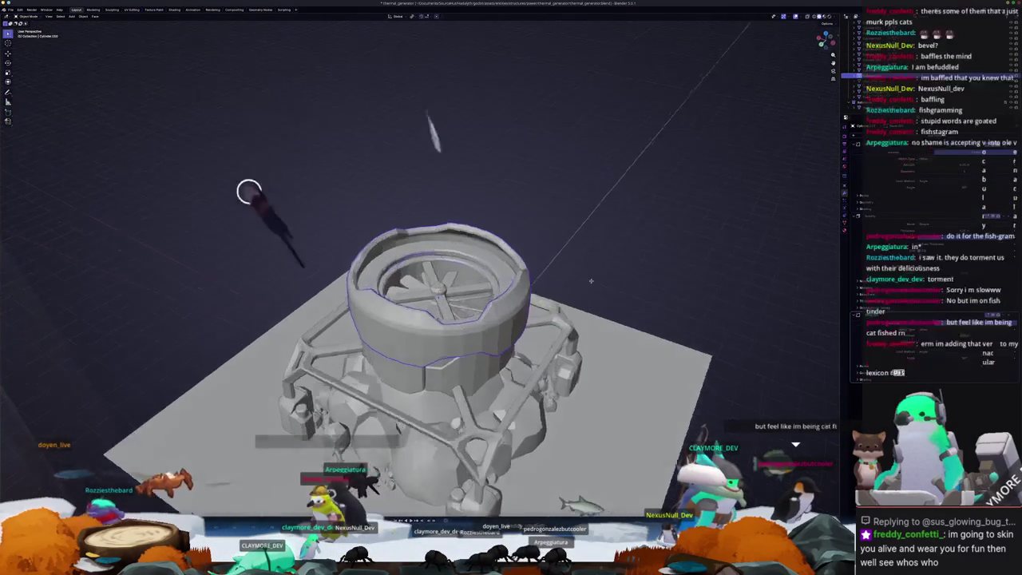
middle_drag(603, 271, 614, 281)
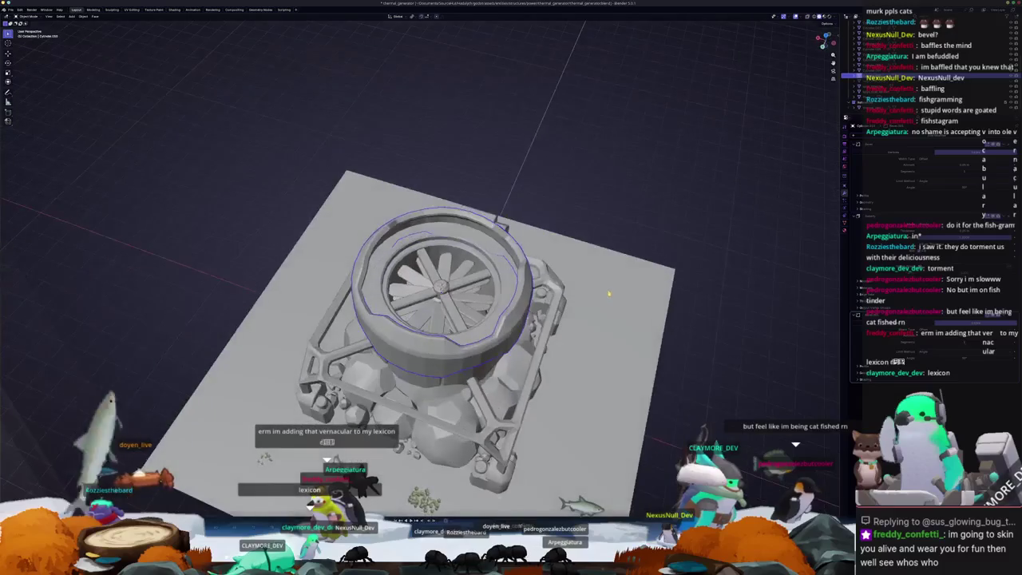
scroll(619, 284, up, 2)
key(s)
key(shift+z)
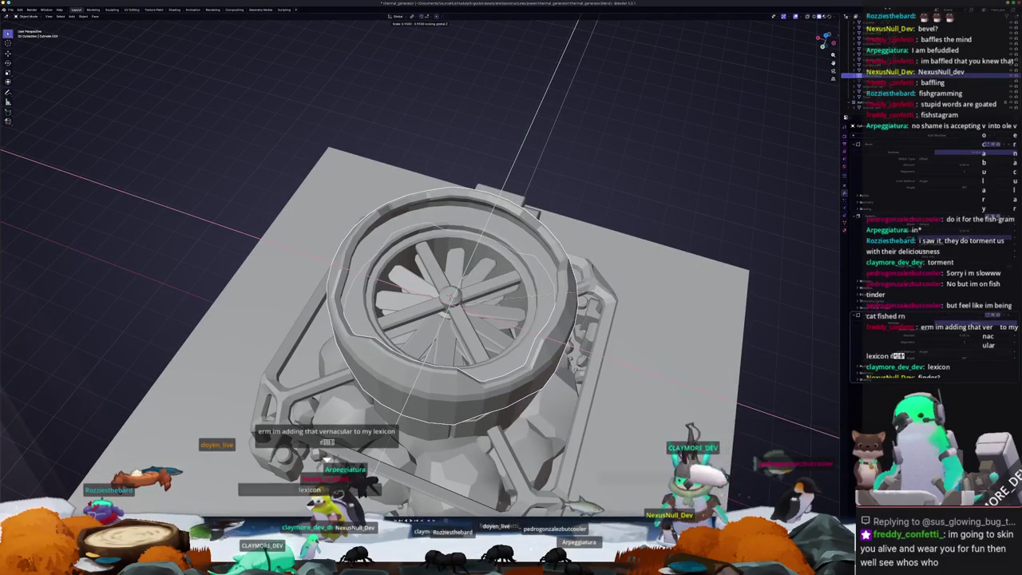
key(Return)
mouse_move(527, 399)
middle_down()
mouse_move(537, 317)
mouse_move(558, 295)
middle_up()
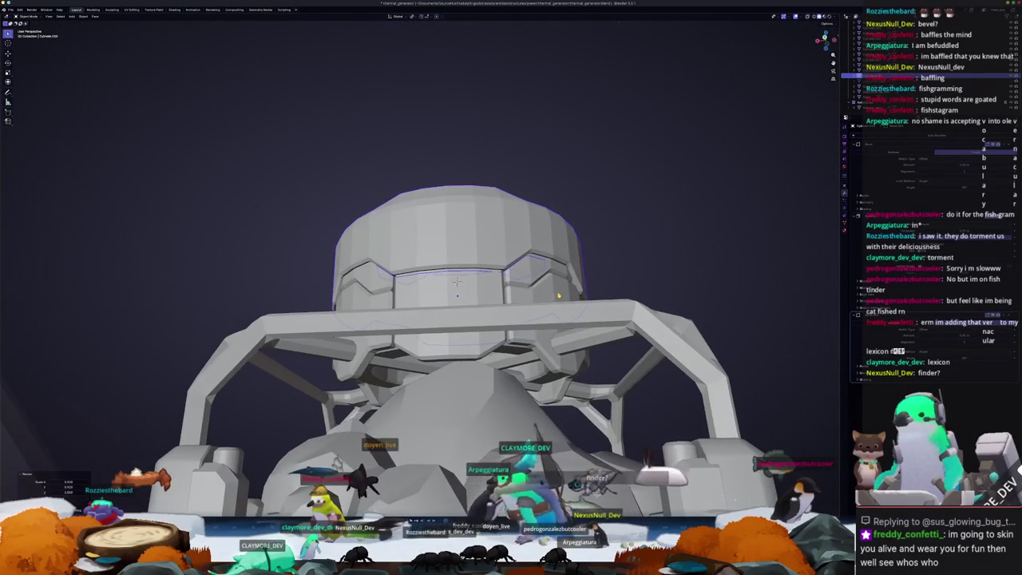
click(557, 296)
Step: Rotate the housing ring around the global Z axis
middle_drag(627, 240, 602, 279)
mouse_move(509, 321)
middle_down()
mouse_move(489, 383)
mouse_move(623, 357)
mouse_move(638, 302)
mouse_move(586, 301)
middle_up()
key(r)
key(z)
click(499, 388)
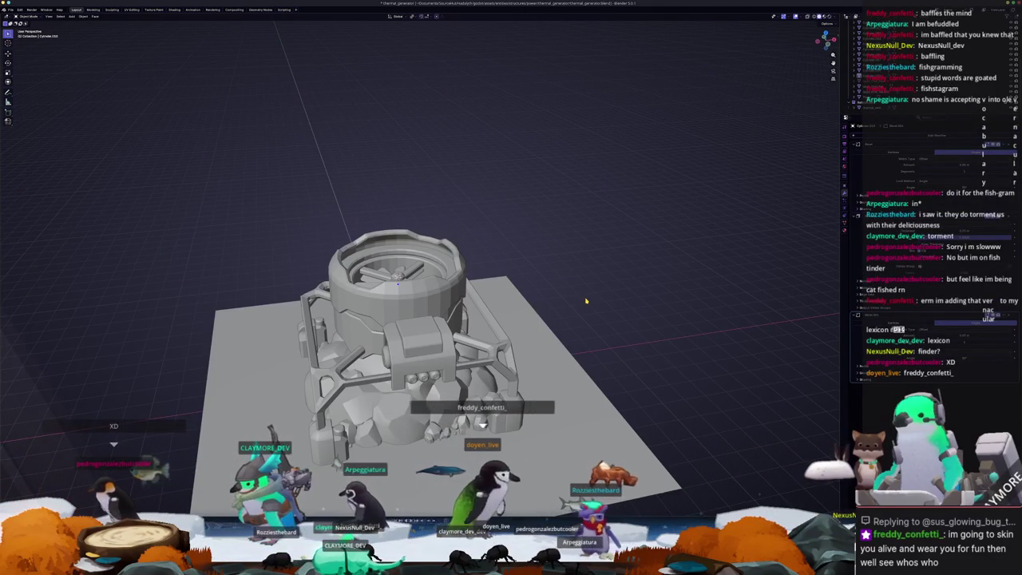
Step: Bring up the cylinder's Object context menu, then clear the selection
scroll(478, 232, up, 2)
middle_drag(479, 280, 447, 288)
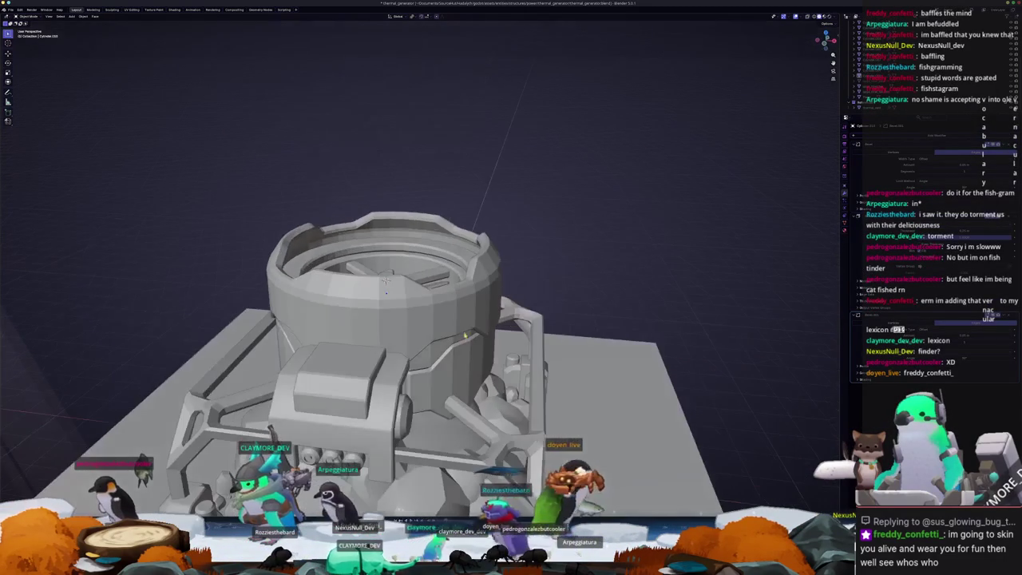
right_click(447, 322)
mouse_move(548, 296)
middle_down()
mouse_move(530, 282)
mouse_move(492, 293)
middle_up()
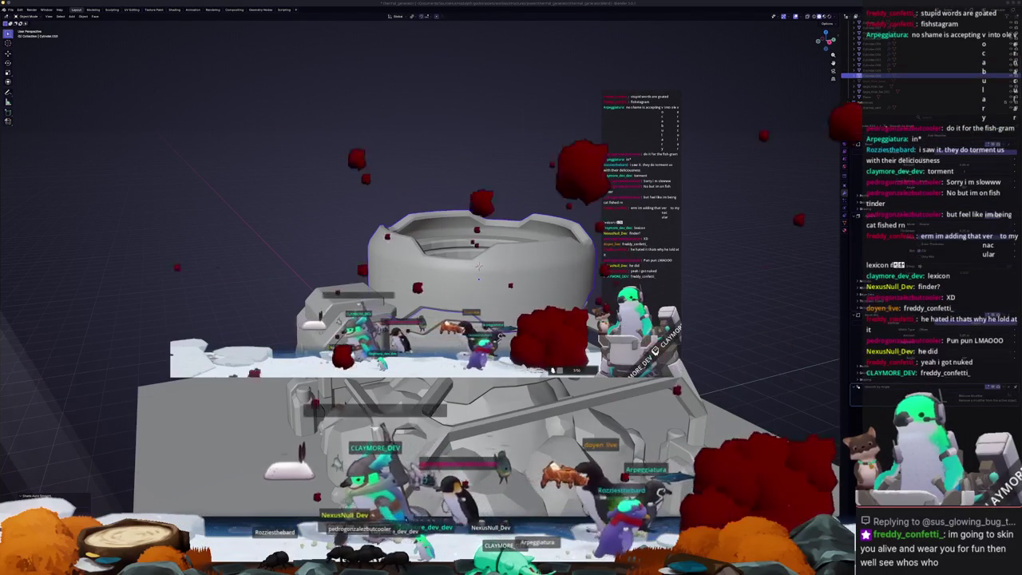
click(773, 302)
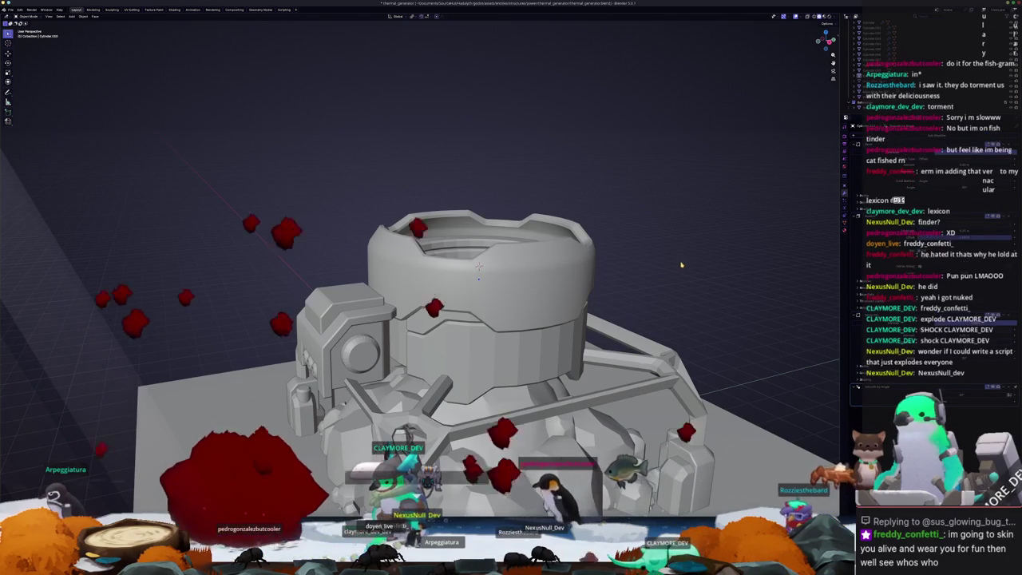
Step: Apply Shade Auto Smooth to the cylinder from its Object context menu
middle_drag(687, 281, 478, 303)
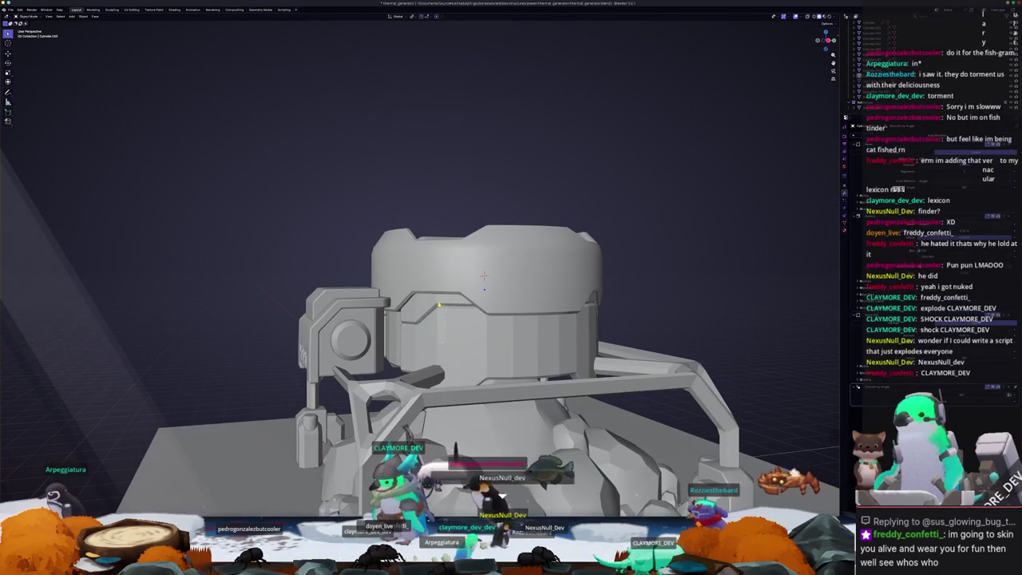
key(a)
right_click(438, 304)
middle_drag(694, 199, 660, 295)
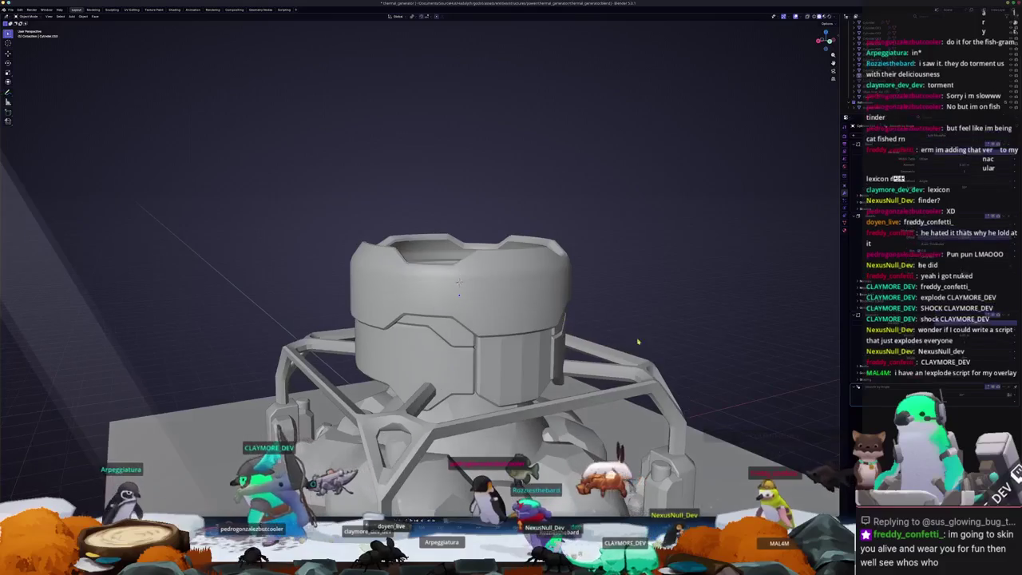
right_click(520, 305)
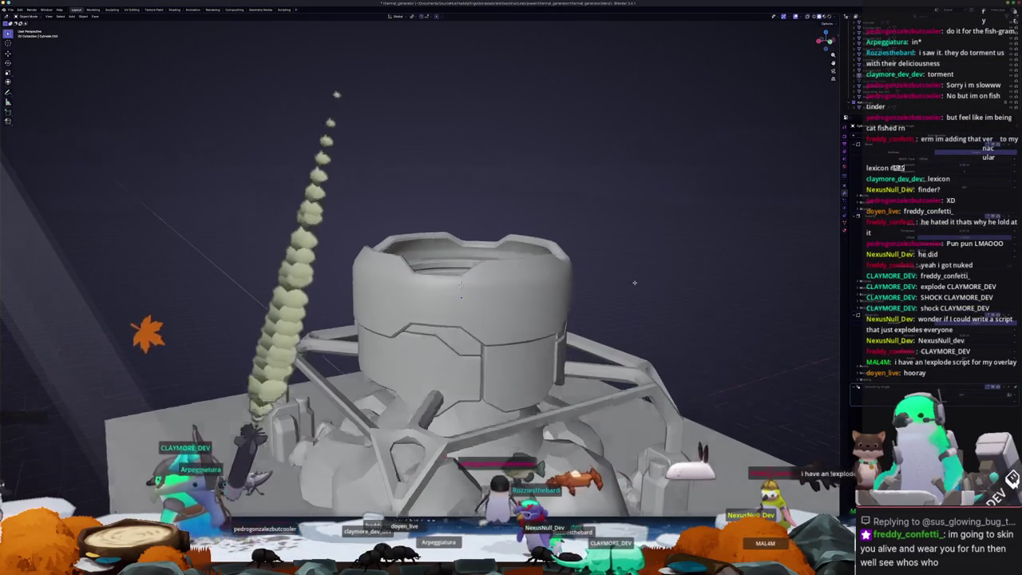
middle_drag(665, 287, 696, 285)
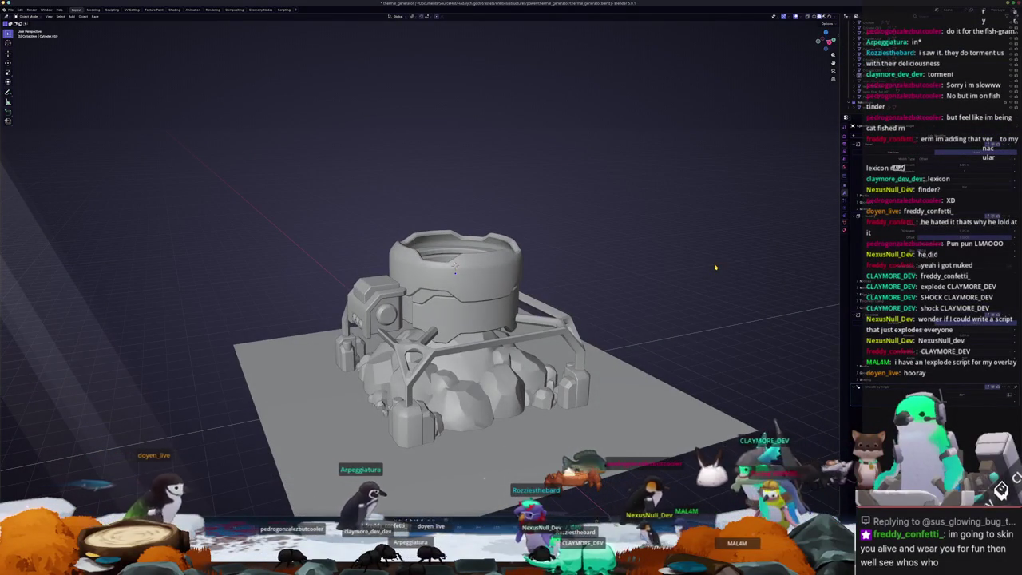
scroll(471, 286, up, 3)
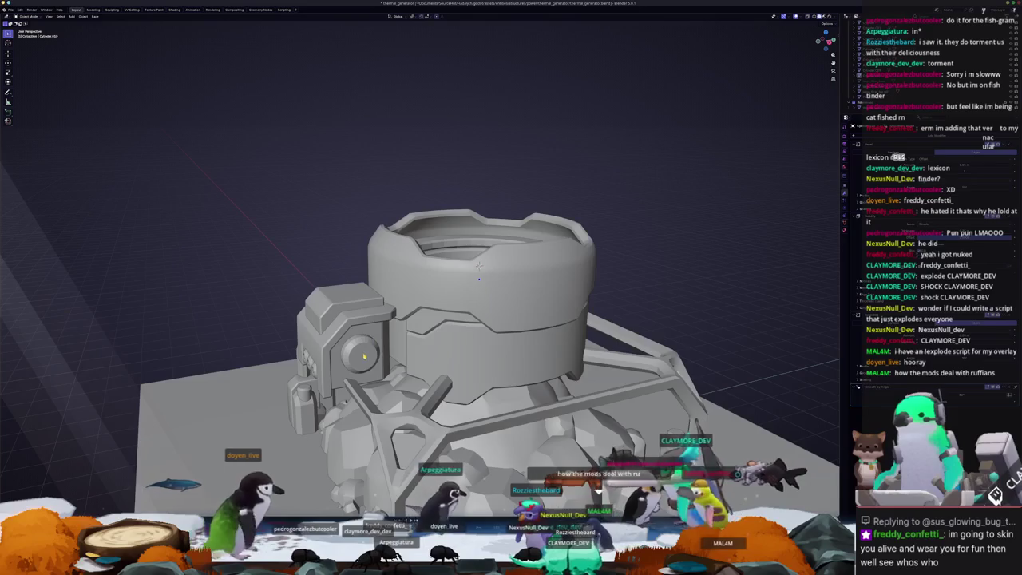
right_click(365, 356)
click(359, 351)
mouse_move(335, 271)
middle_down()
mouse_move(343, 335)
mouse_move(375, 319)
mouse_move(415, 255)
mouse_move(439, 279)
mouse_move(455, 265)
mouse_move(242, 370)
mouse_move(481, 309)
mouse_move(479, 294)
middle_up()
Step: Add a cylinder, turn it 90° onto its side, and slide it out along X
click(481, 309)
key(shift+a)
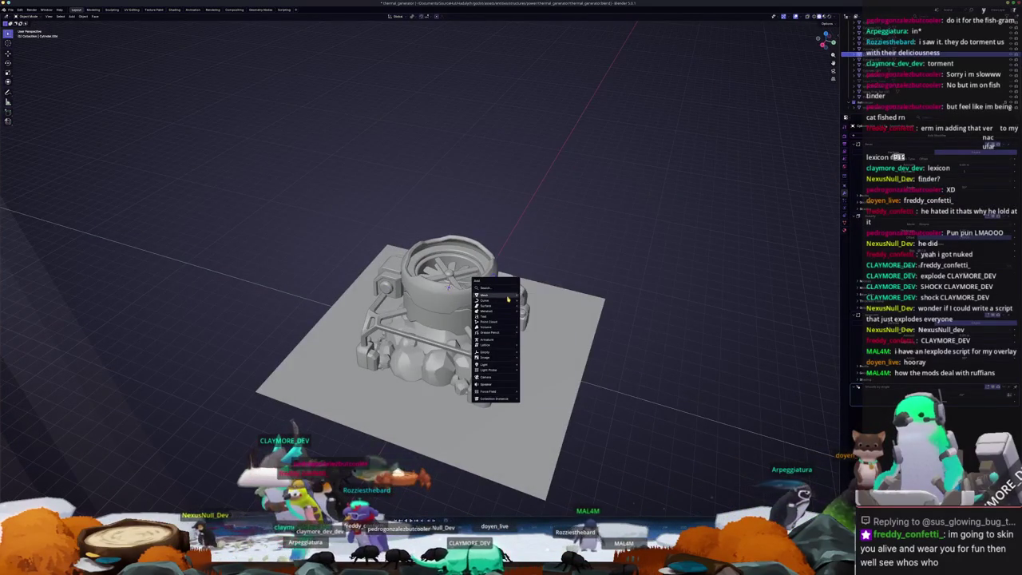
click(541, 321)
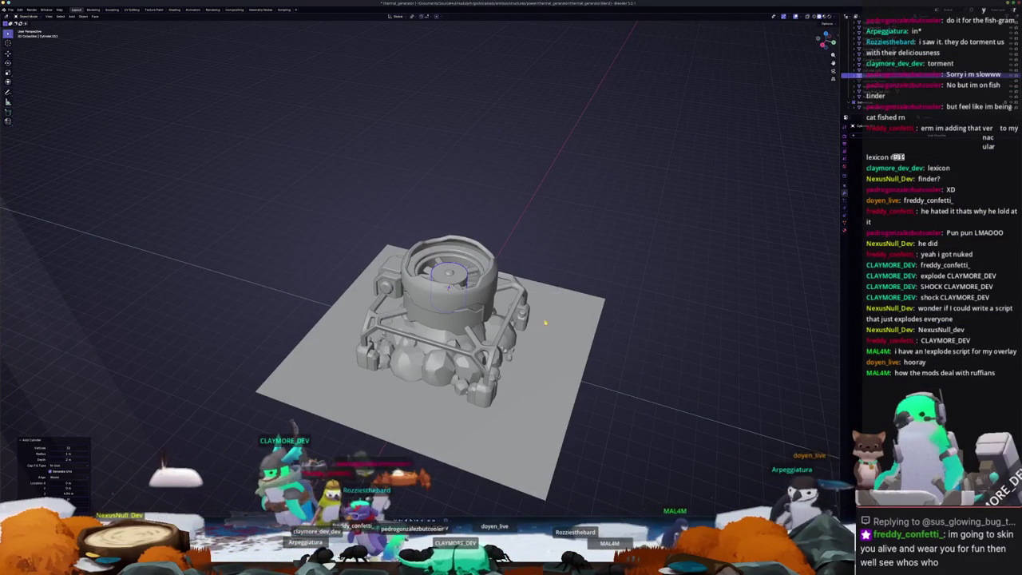
key(KP_7)
key(x)
key(9)
key(0)
key(Return)
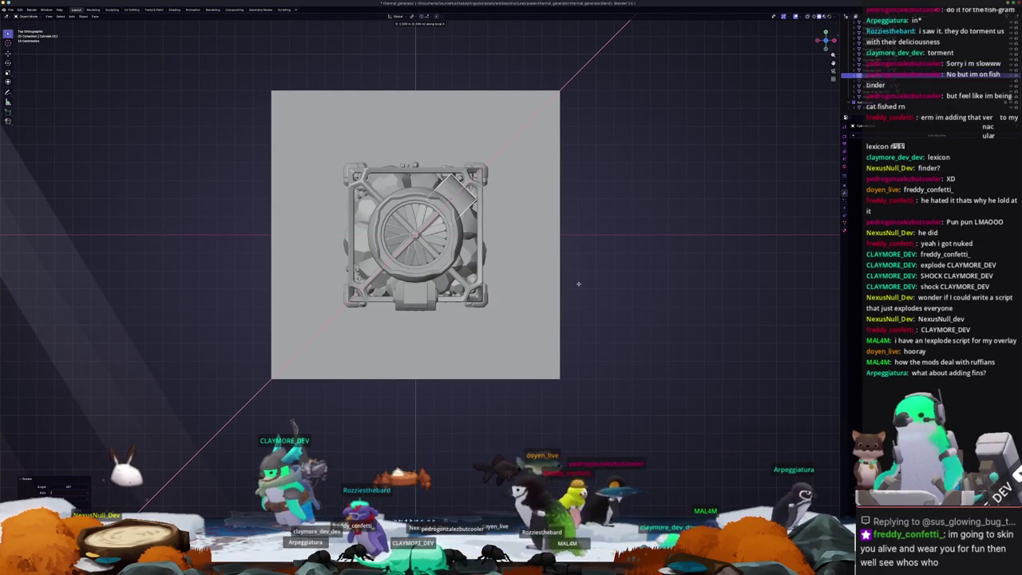
scroll(586, 359, up, 2)
key(g)
key(x)
key(x)
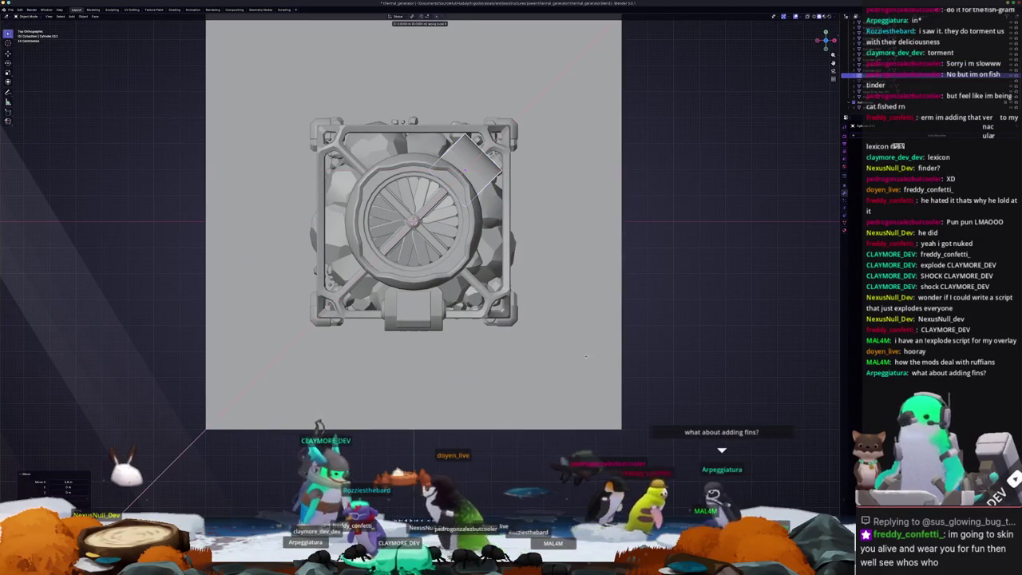
click(595, 344)
Step: Resize the side cylinder along its Z and X axes to fit beside the housing
middle_drag(595, 345, 574, 340)
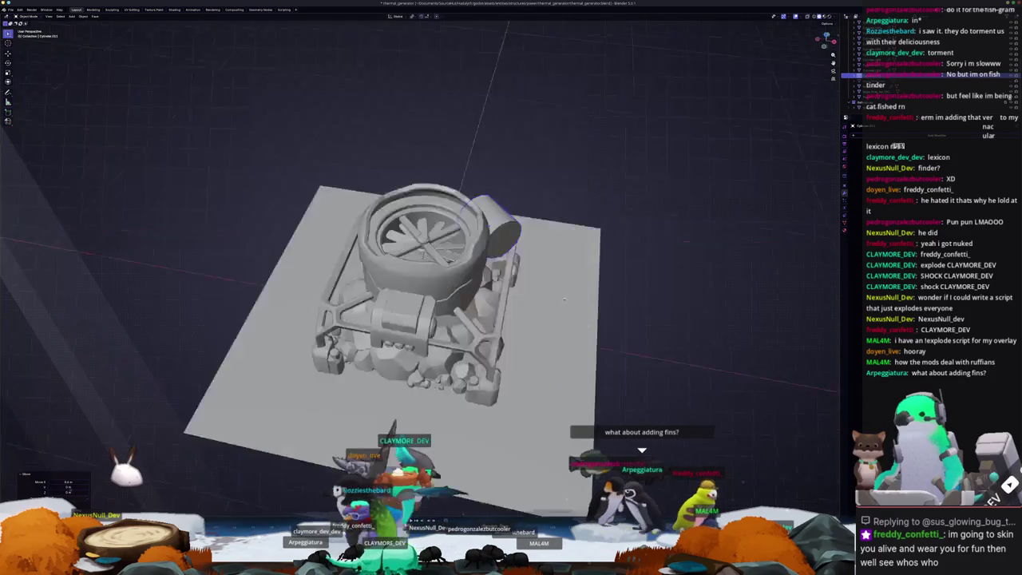
scroll(574, 341, up, 2)
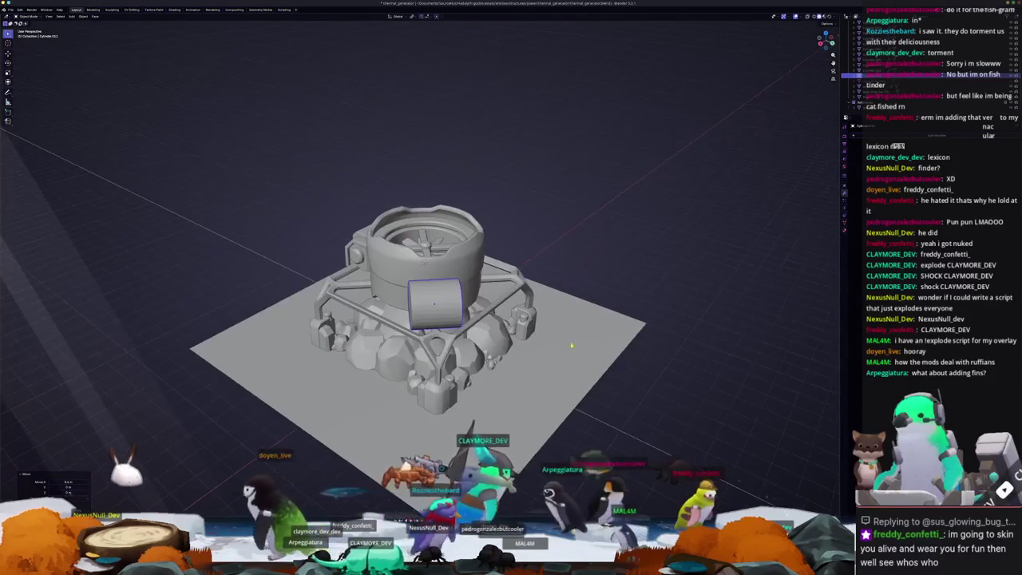
key(s)
key(z)
key(x)
key(x)
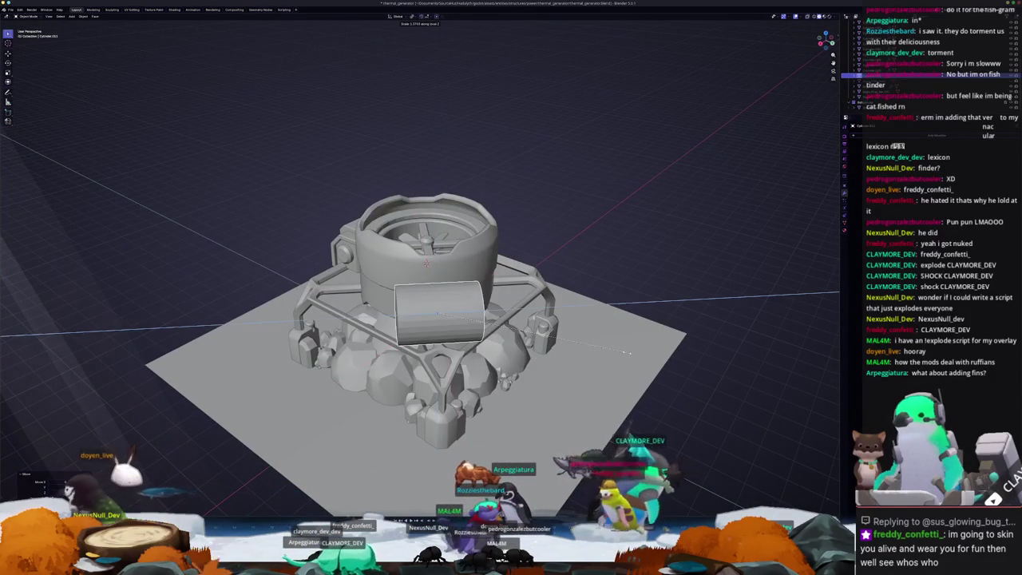
middle_drag(631, 355, 608, 277)
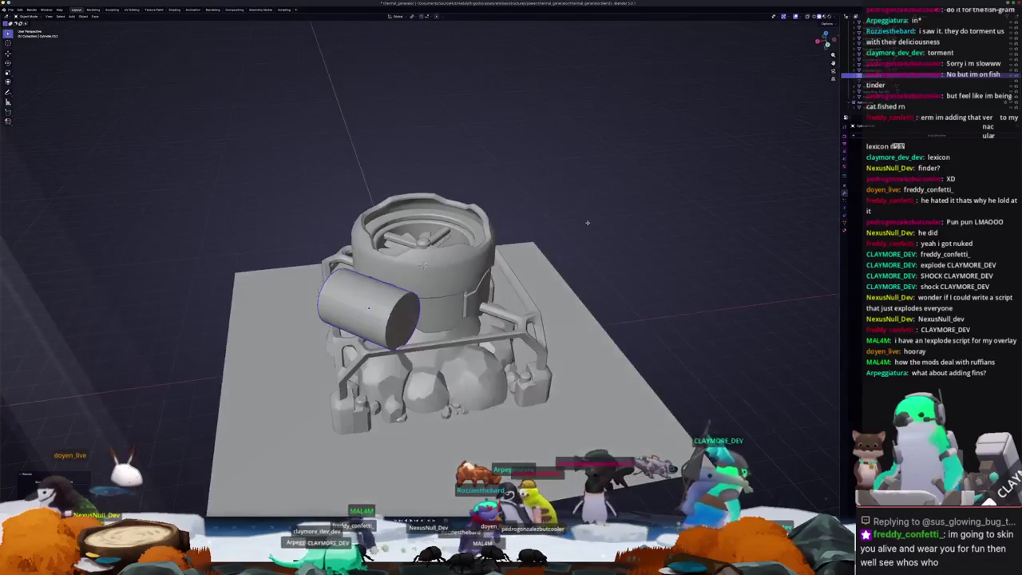
scroll(607, 277, down, 2)
scroll(607, 277, up, 2)
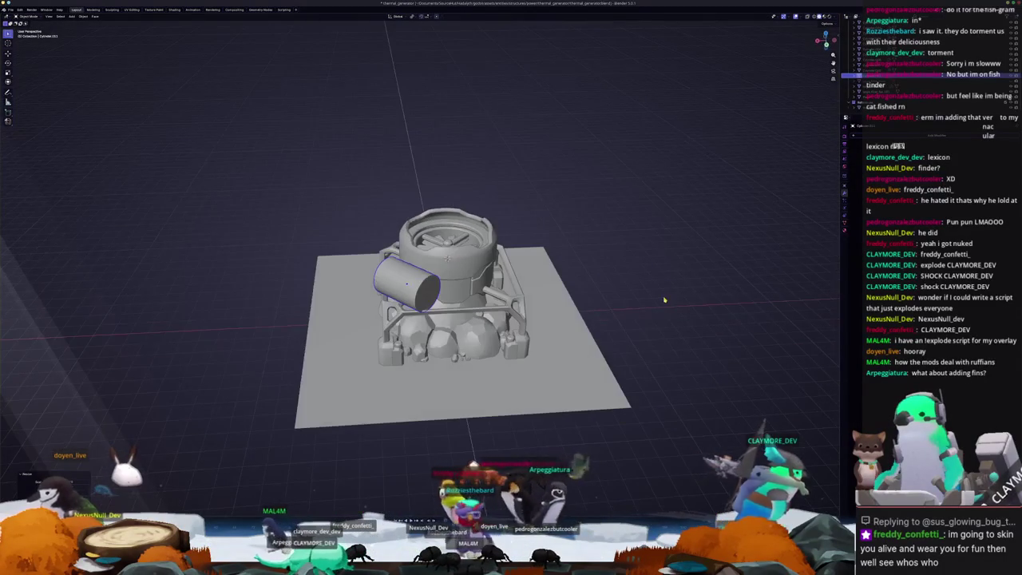
middle_drag(589, 287, 648, 275)
key(z)
key(z)
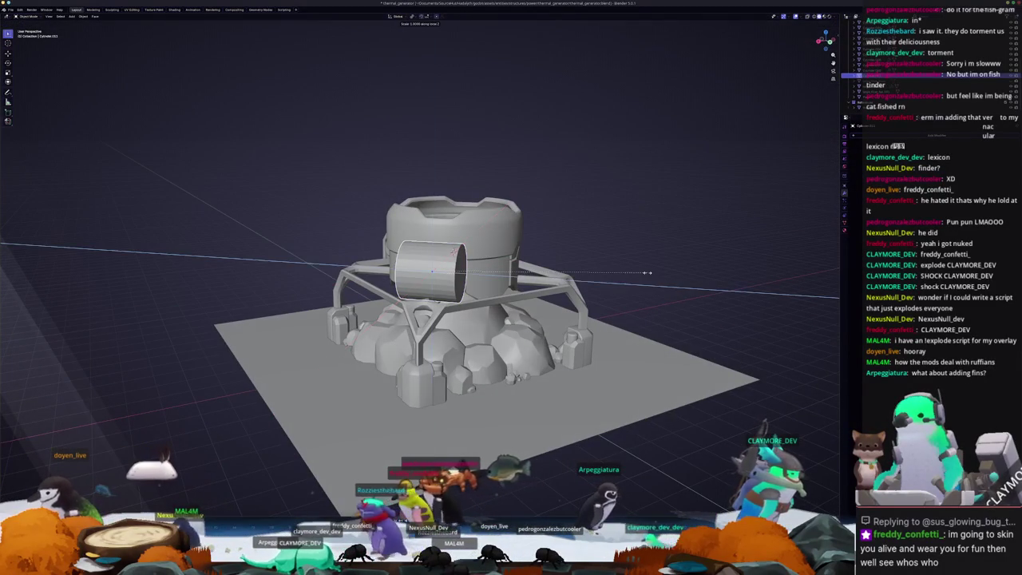
click(663, 272)
Step: Check the tank's fit around the generator and select the fan housing
mouse_move(666, 264)
middle_down()
mouse_move(686, 282)
mouse_move(471, 264)
middle_up()
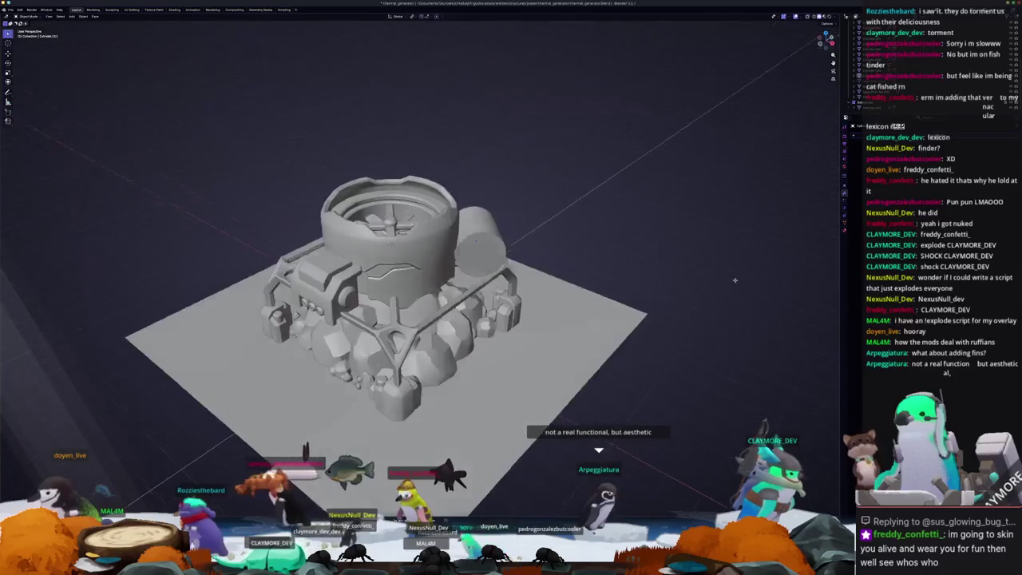
middle_drag(558, 255, 407, 317)
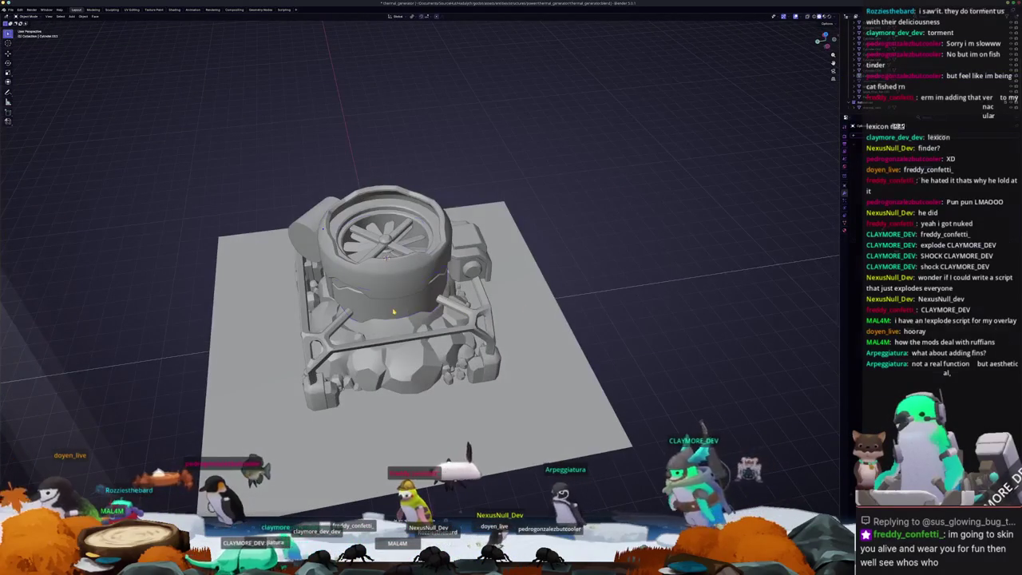
click(393, 312)
middle_drag(397, 312, 418, 312)
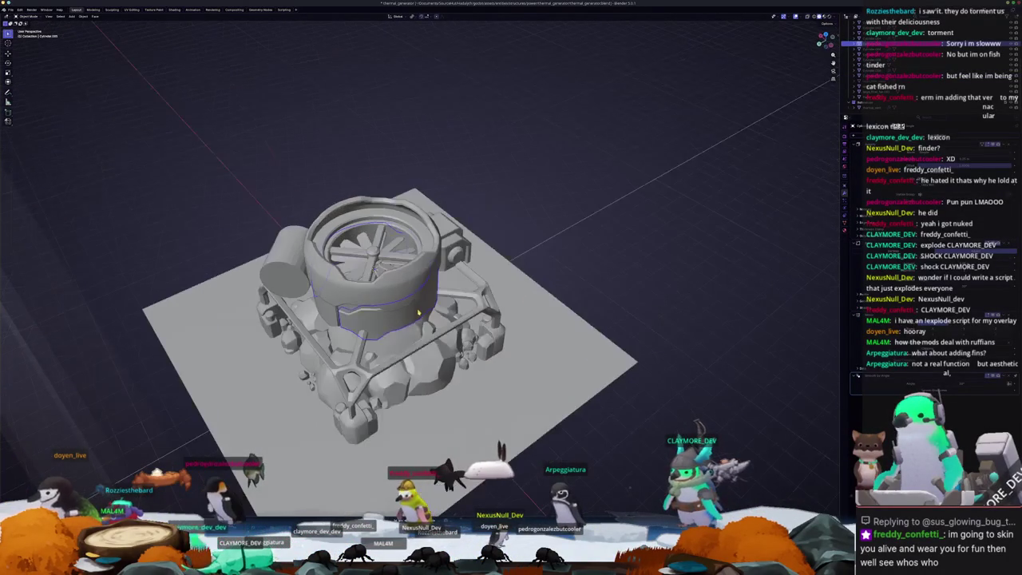
key(shift+a)
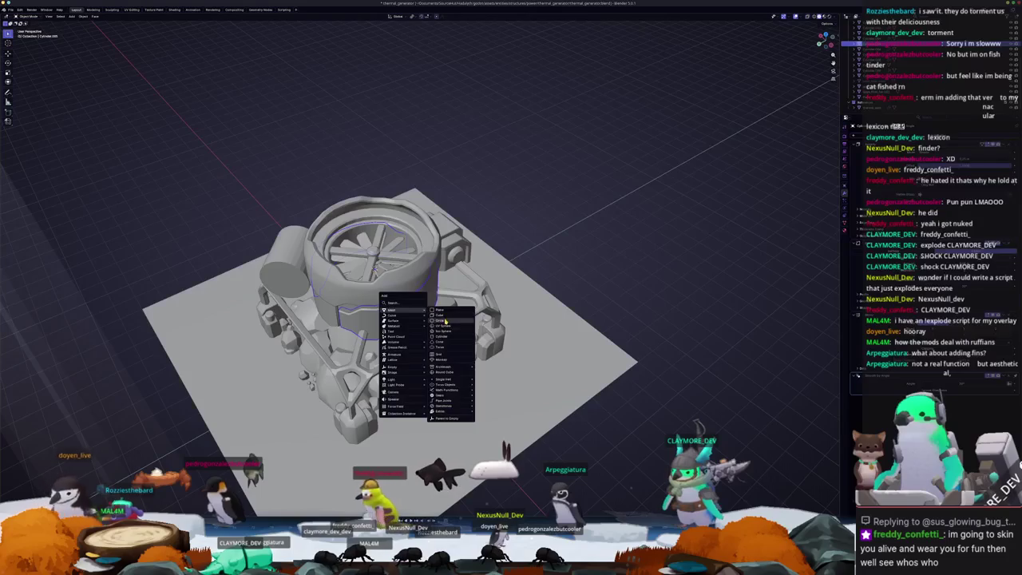
Step: Add a cube and move it along X beside the fan housing
key(Escape)
key(shift+a)
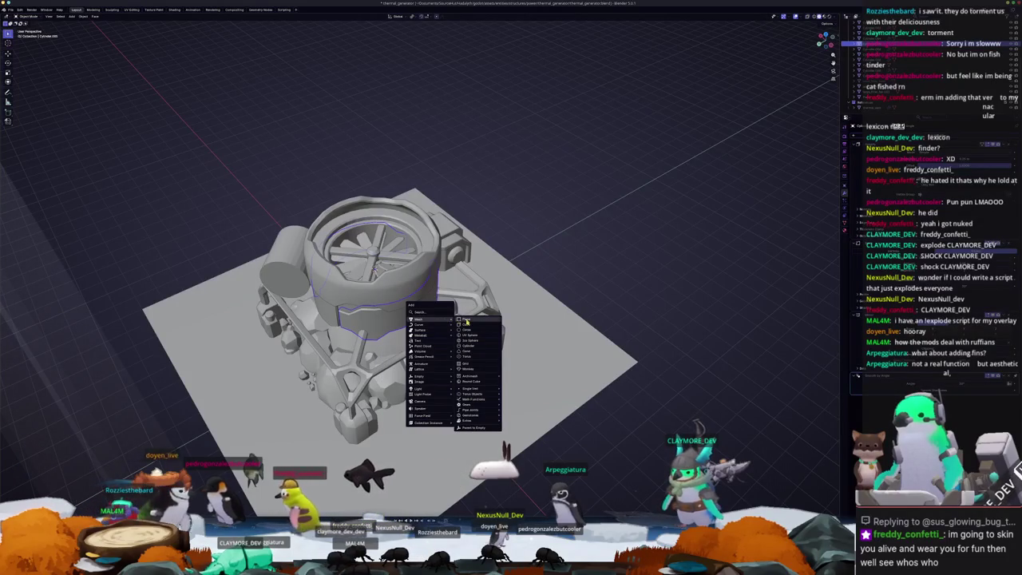
click(466, 323)
key(KP_7)
key(g)
key(x)
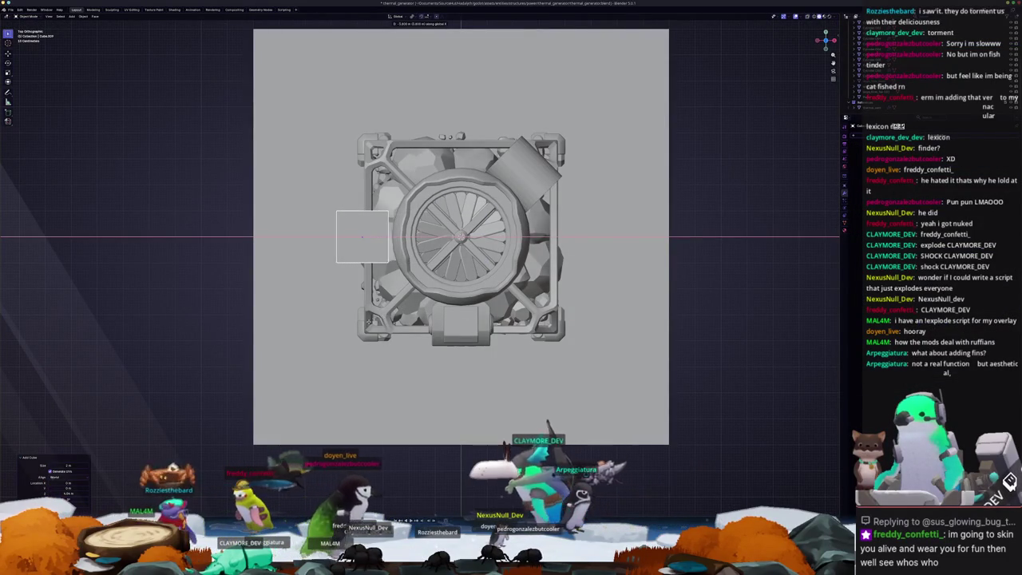
key(Return)
Step: Shrink the cube, lower it along Z, and stretch it wider along X
middle_drag(459, 239, 511, 288)
middle_drag(365, 281, 381, 296)
key(s)
click(376, 294)
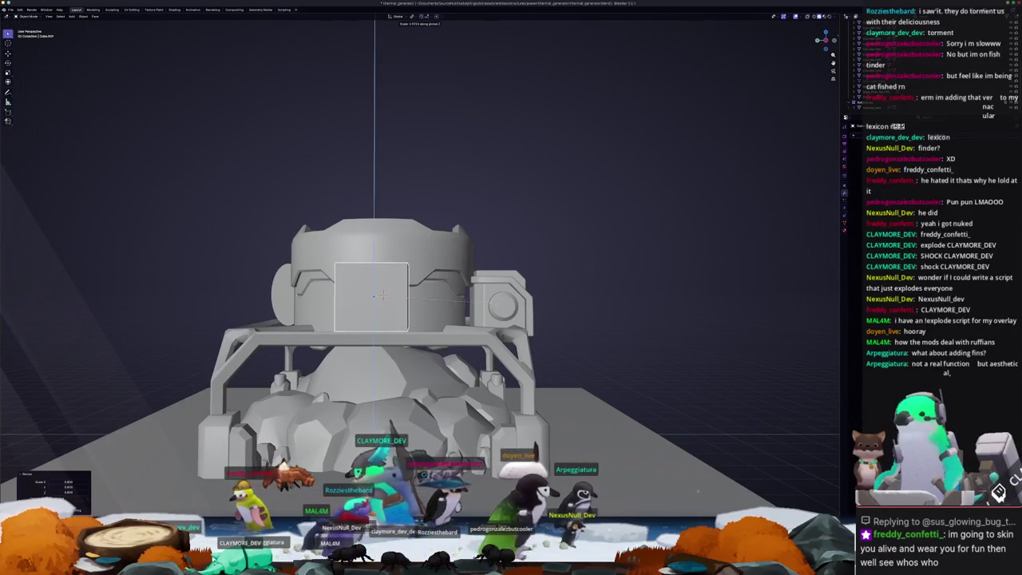
key(g)
key(z)
mouse_move(383, 294)
middle_down()
mouse_move(446, 257)
mouse_move(431, 263)
middle_up()
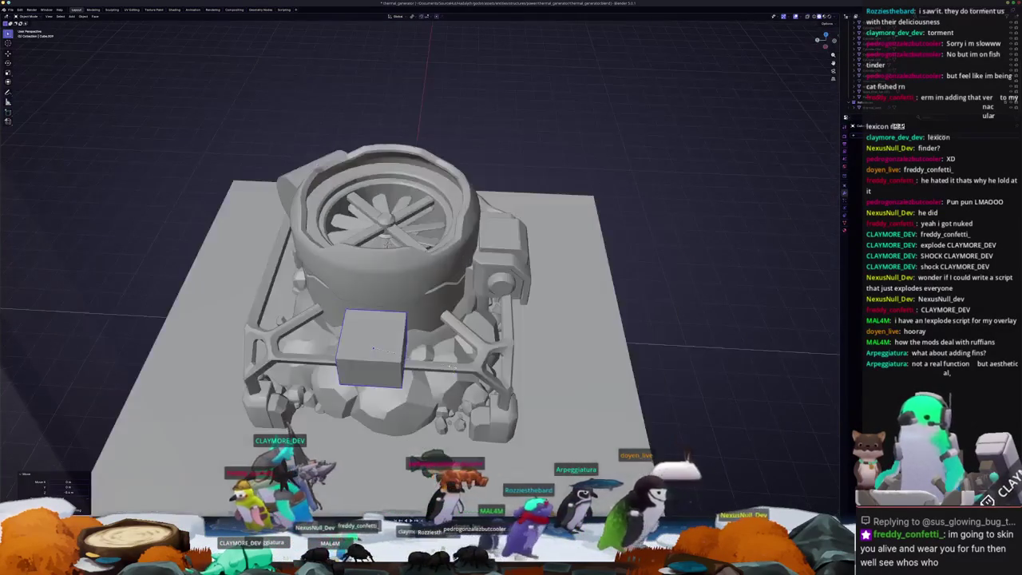
key(s)
key(x)
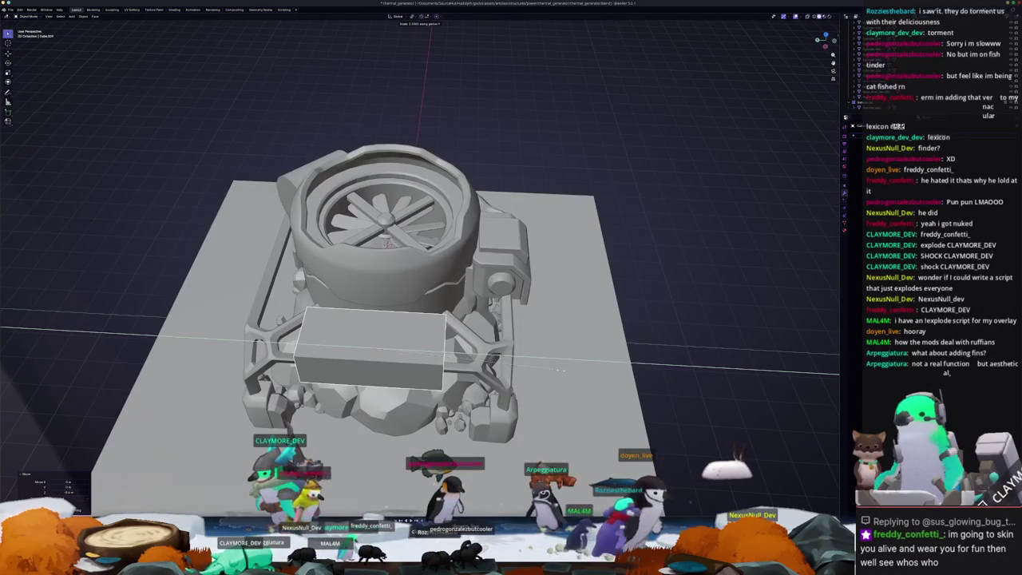
Step: In front view, move the block's outer-end vertices along X to lengthen it outward
middle_drag(561, 372, 487, 350)
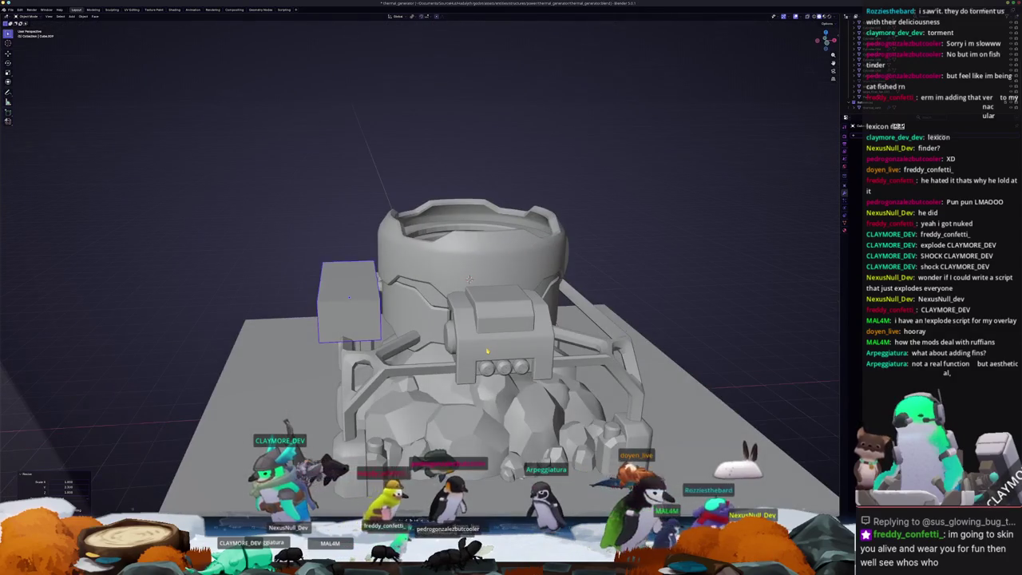
key(KP_1)
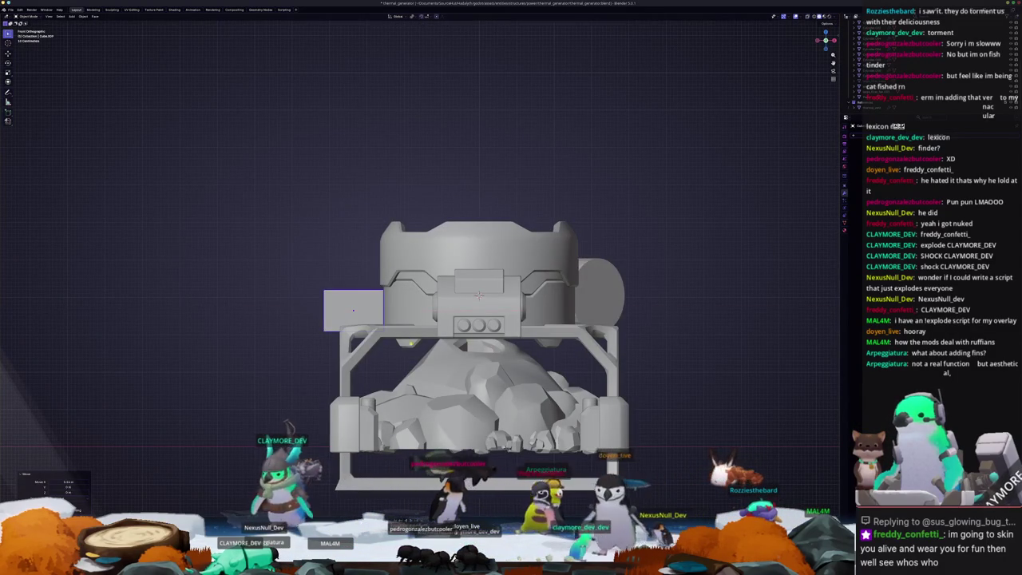
key(Tab)
scroll(416, 339, down, 2)
key(alt+z)
key(g)
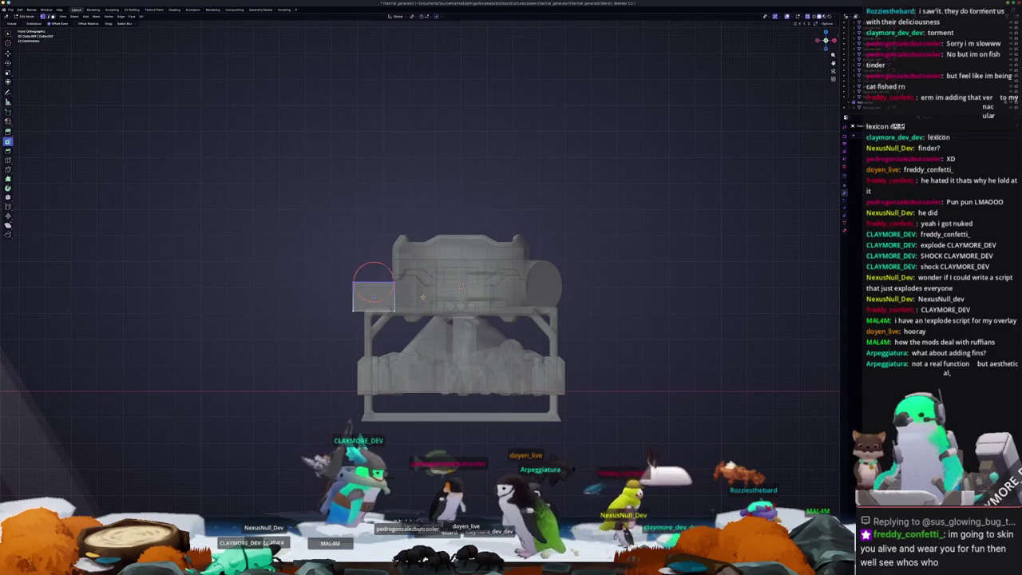
click(369, 334)
key(g)
key(x)
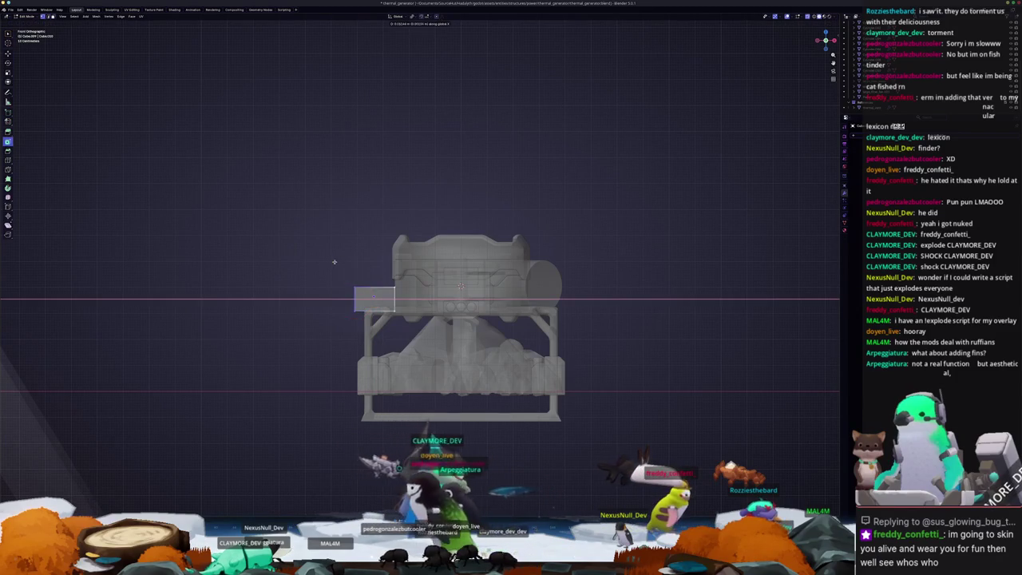
click(342, 288)
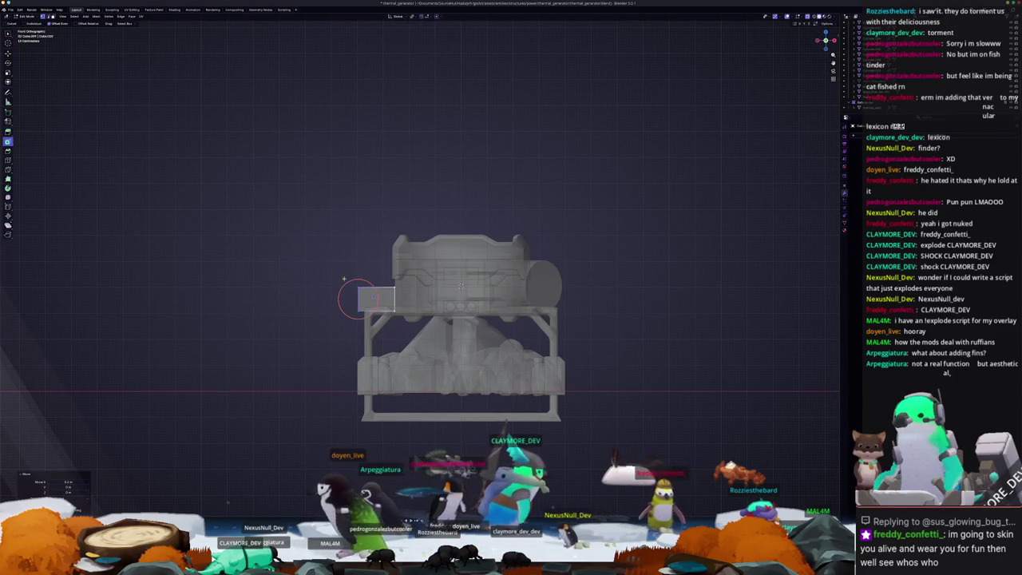
key(alt+z)
key(Tab)
mouse_move(342, 288)
middle_down()
mouse_move(239, 335)
mouse_move(227, 328)
mouse_move(313, 330)
mouse_move(325, 299)
mouse_move(395, 303)
mouse_move(347, 302)
middle_up()
scroll(399, 336, up, 1)
scroll(399, 335, up, 1)
scroll(399, 335, up, 1)
mouse_move(416, 256)
middle_down()
mouse_move(307, 327)
mouse_move(372, 279)
middle_up()
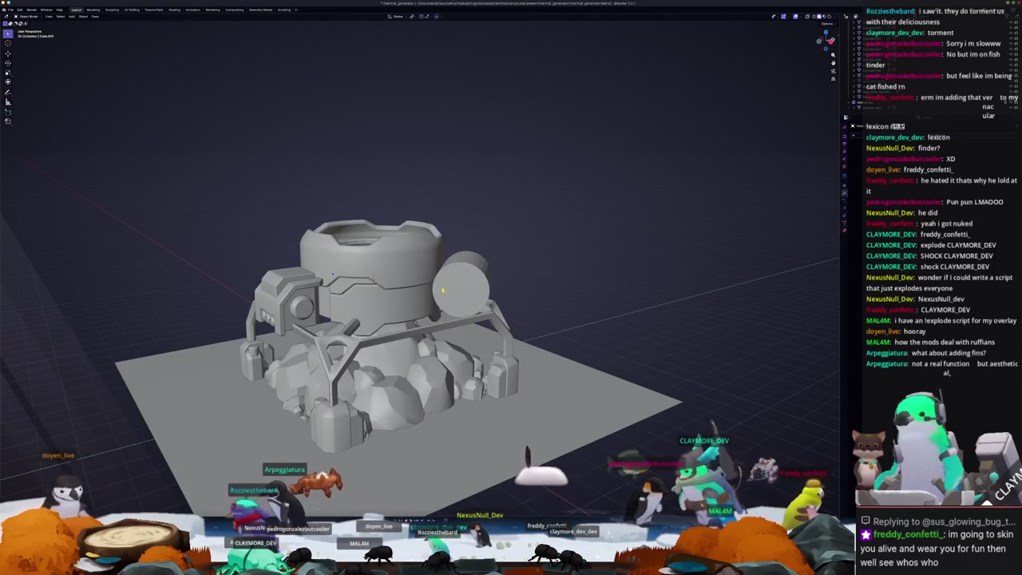
Step: Apply the side cylinder's transforms, then bevel its edges and add loop cuts around it
click(466, 283)
key(ctrl+a)
click(431, 316)
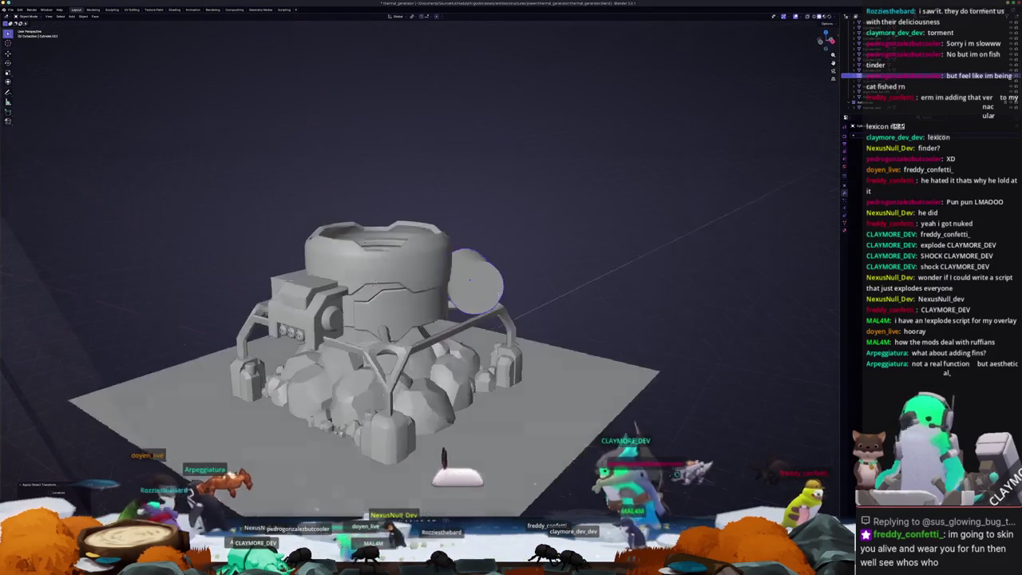
key(Tab)
mouse_move(440, 298)
middle_down()
mouse_move(423, 291)
mouse_move(479, 287)
middle_up()
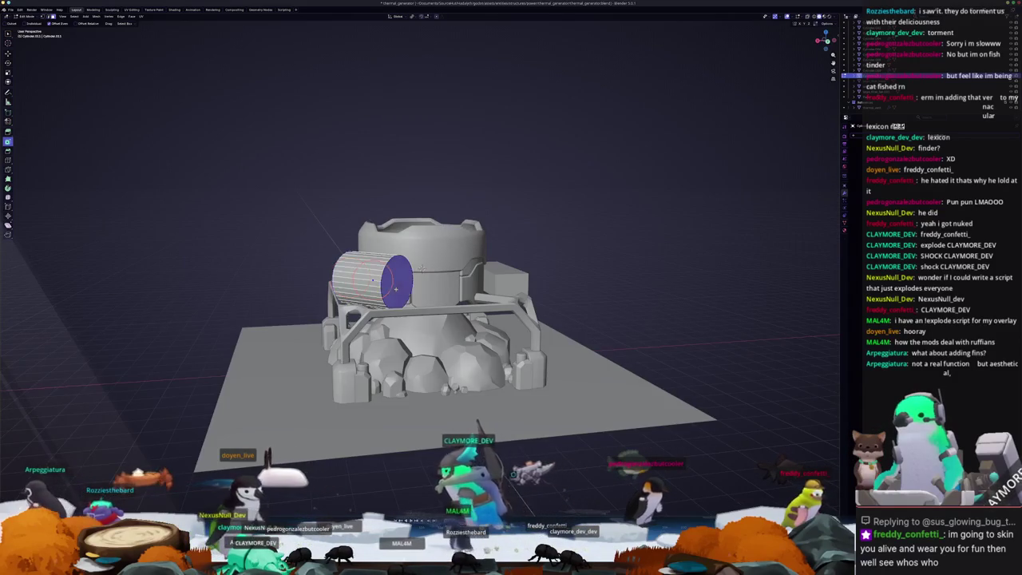
middle_drag(395, 288, 459, 318)
key(ctrl+b)
click(425, 246)
middle_drag(425, 245, 394, 253)
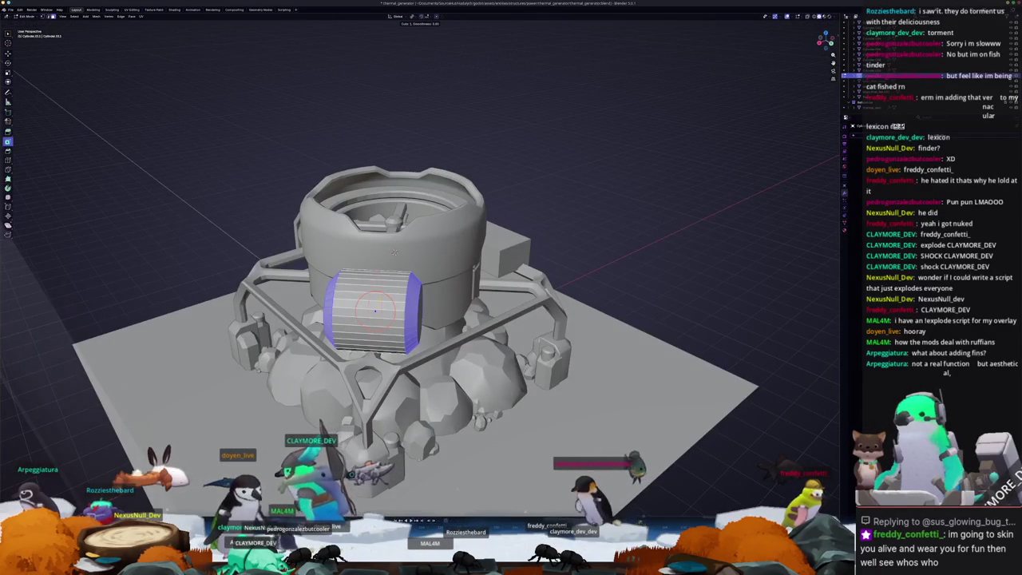
click(375, 308)
key(Tab)
Step: Add a new cylinder and rotate it 90° on Y so it lies horizontally
key(shift+a)
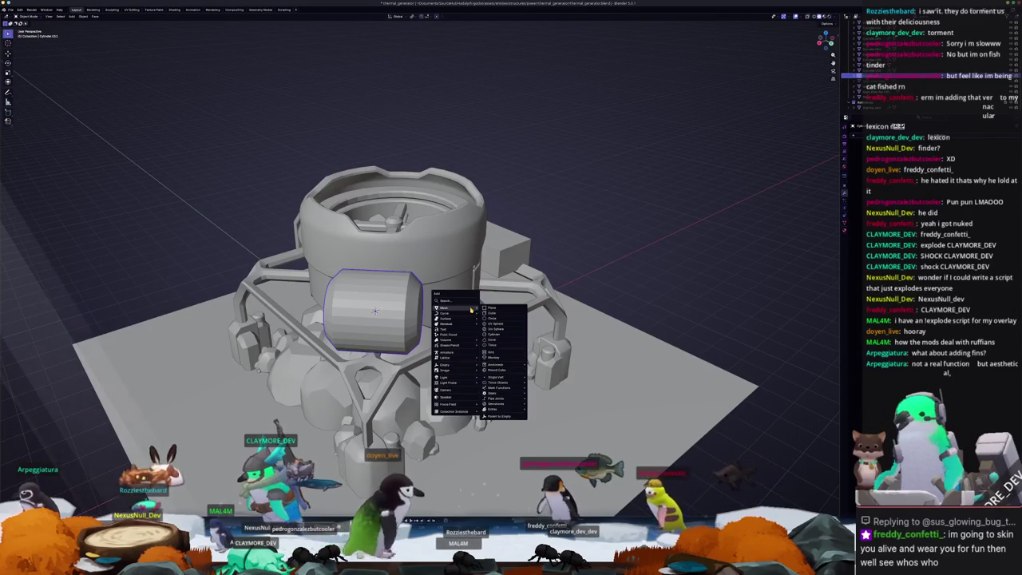
click(496, 334)
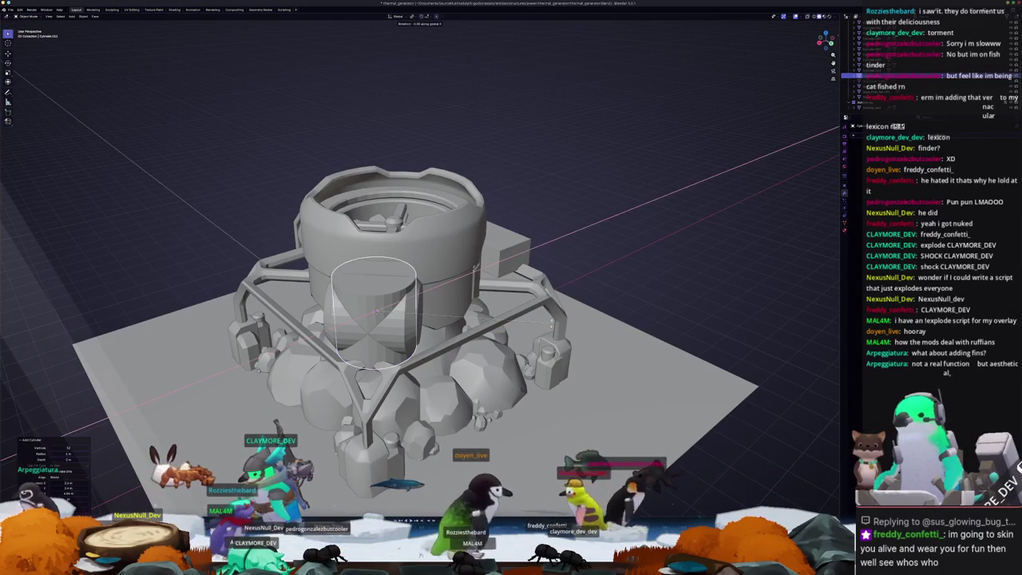
key(x)
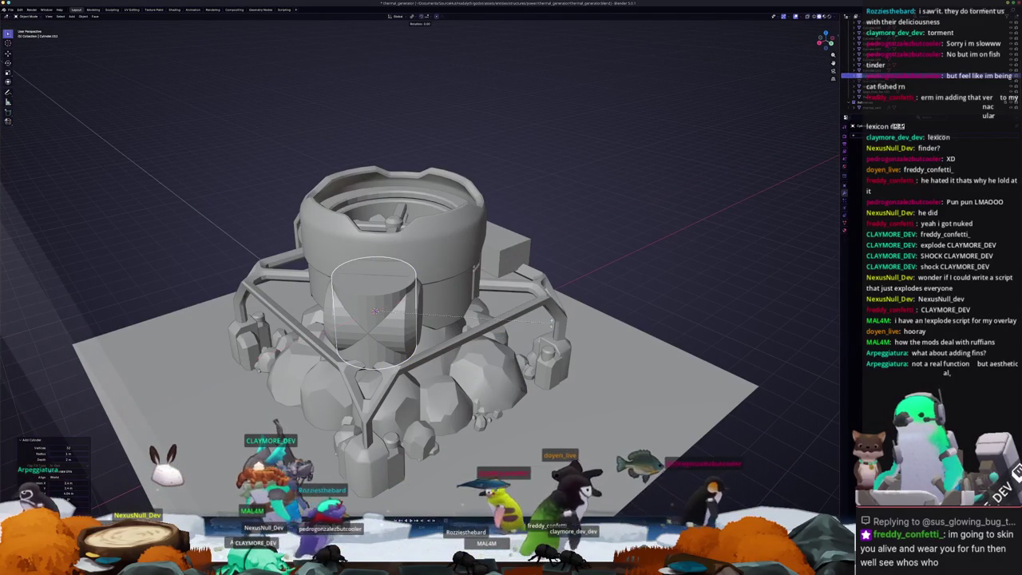
text(y90)
key(Return)
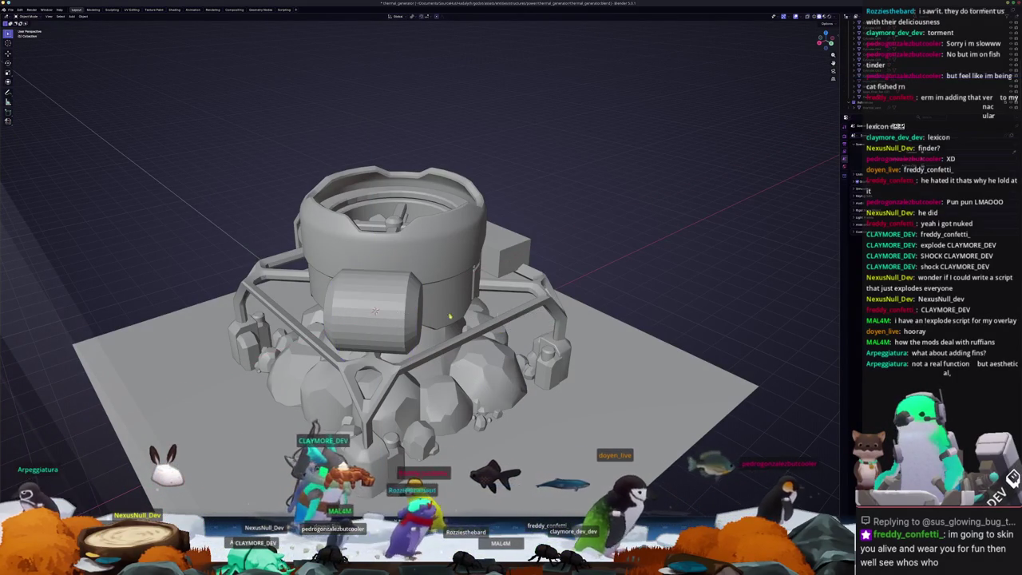
Step: Separate the new cylinder's two end face rings into their own object
key(Tab)
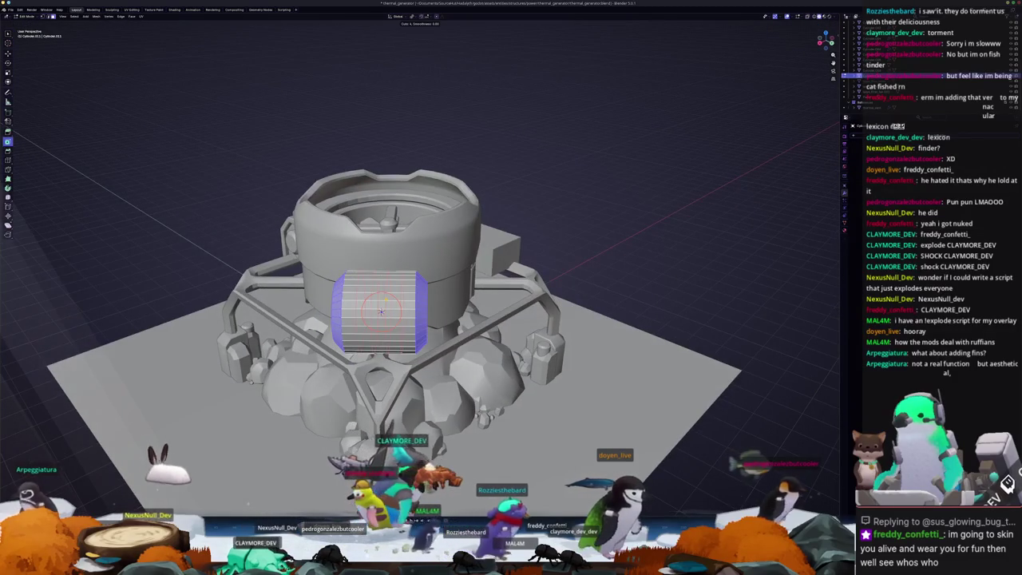
alt+click(408, 308)
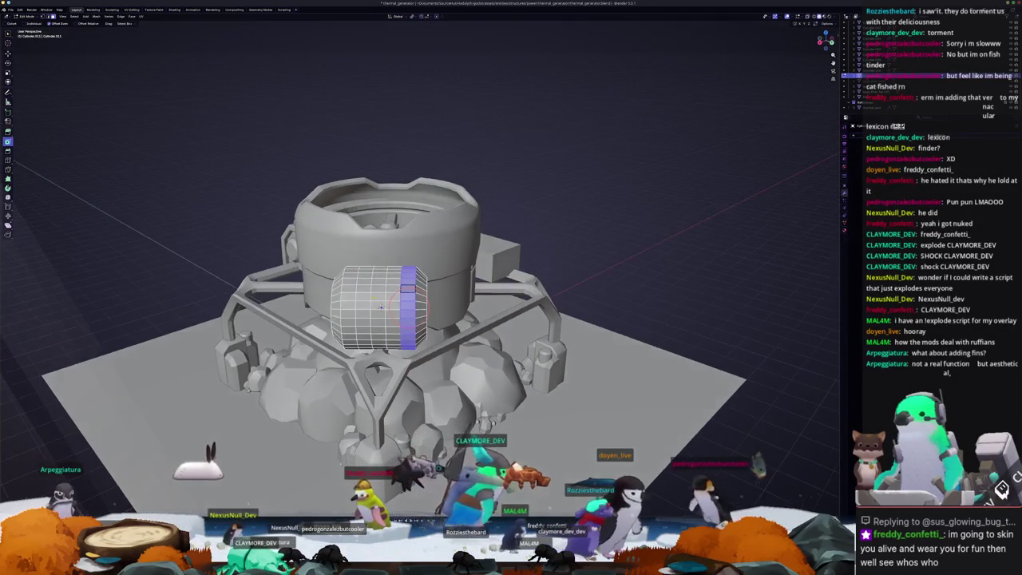
alt+shift+click(349, 288)
right_click(349, 289)
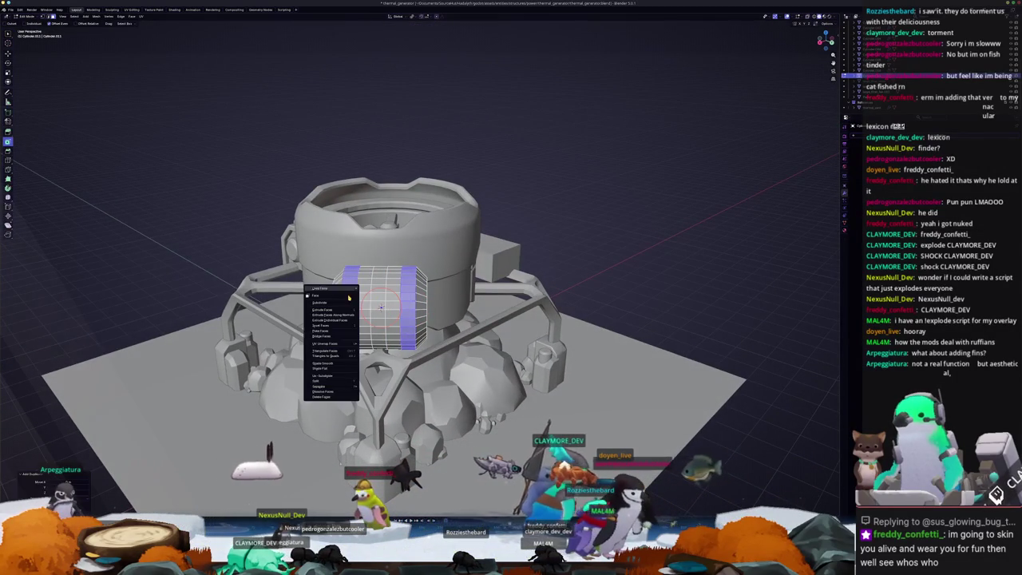
click(375, 387)
Step: Clean up the separated piece and turn the end rings into thick outer collars
key(Tab)
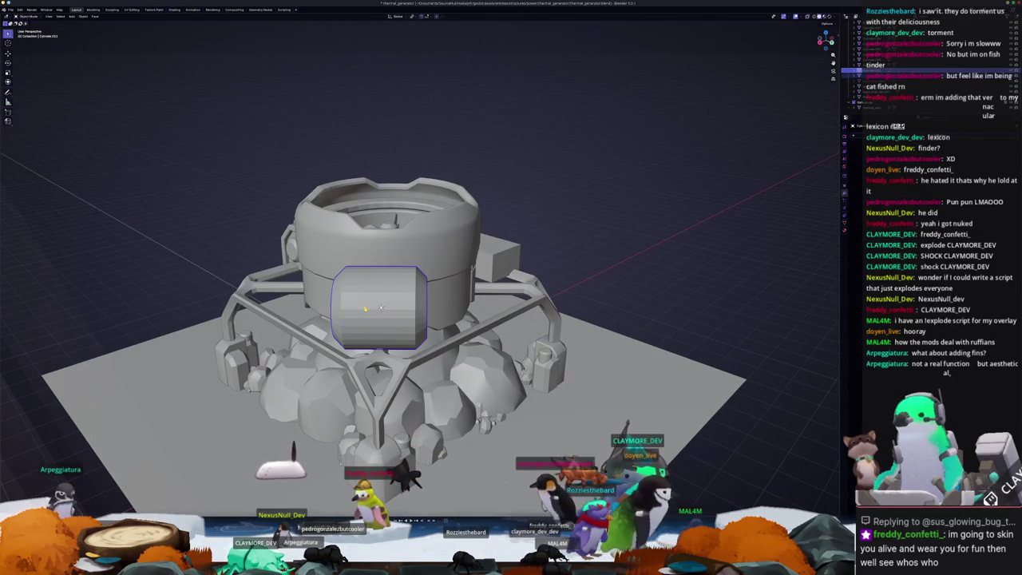
key(Tab)
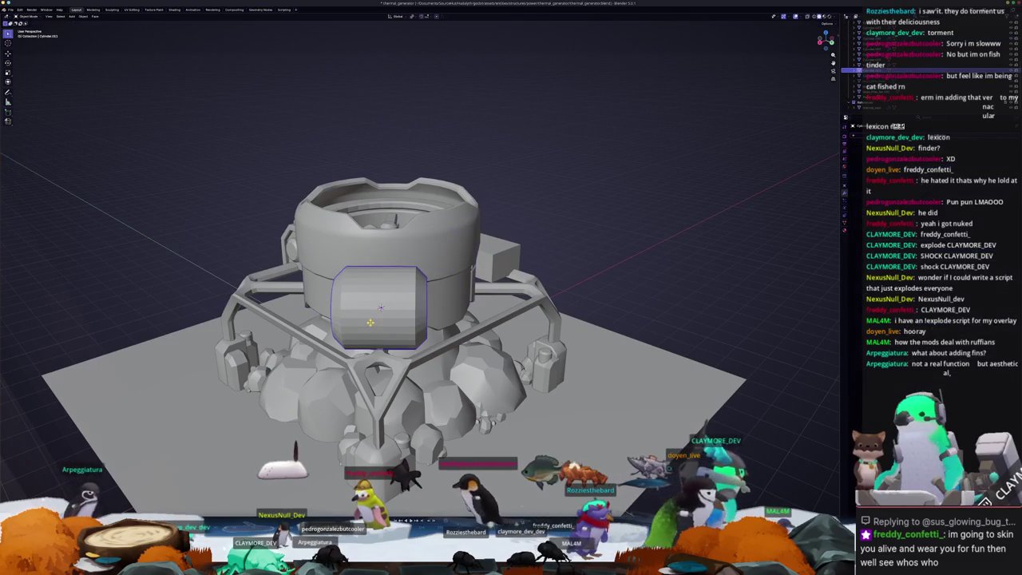
key(Tab)
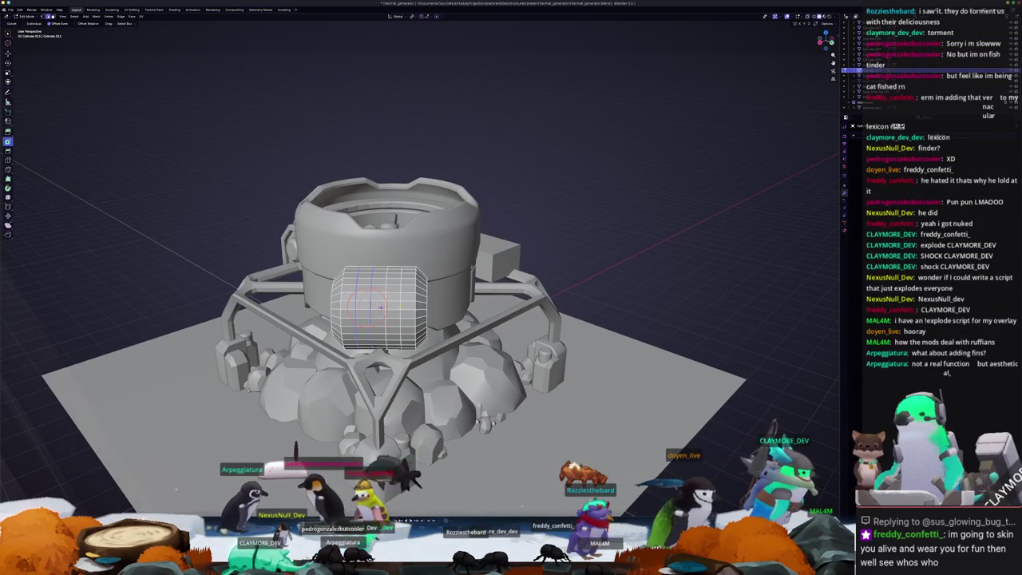
key(x)
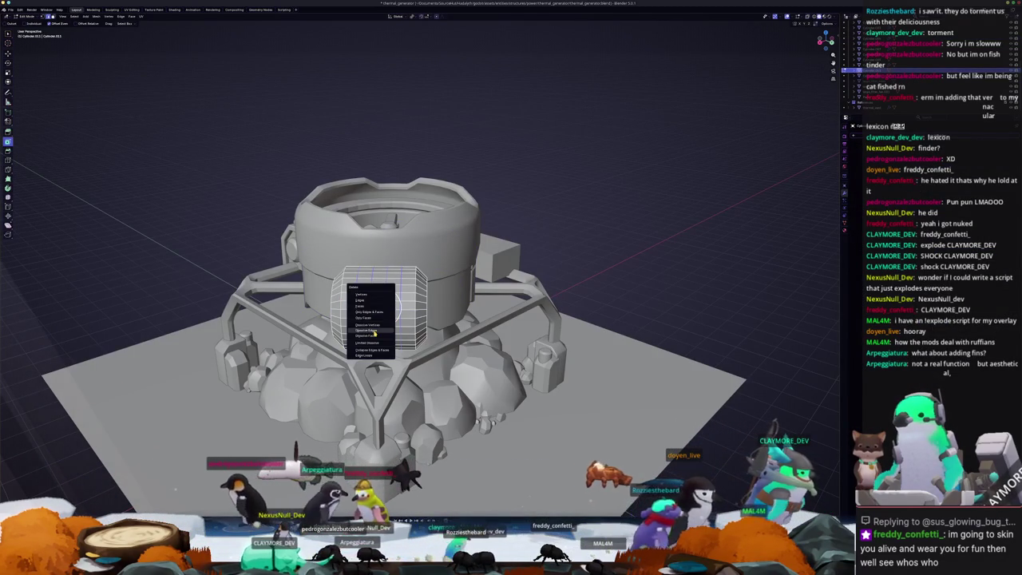
click(376, 328)
key(Tab)
scroll(376, 328, up, 2)
key(Tab)
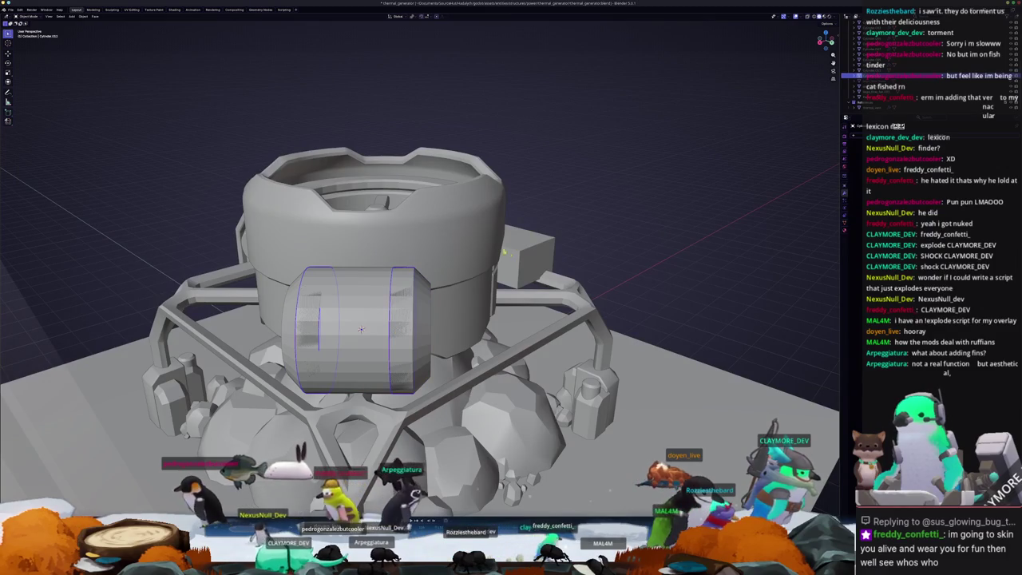
click(377, 228)
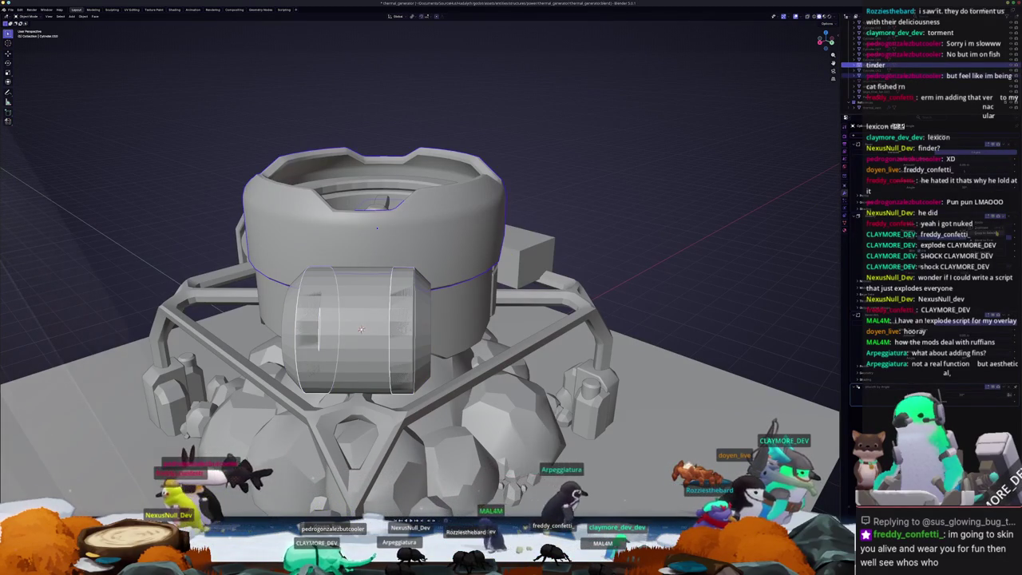
key(ctrl+z)
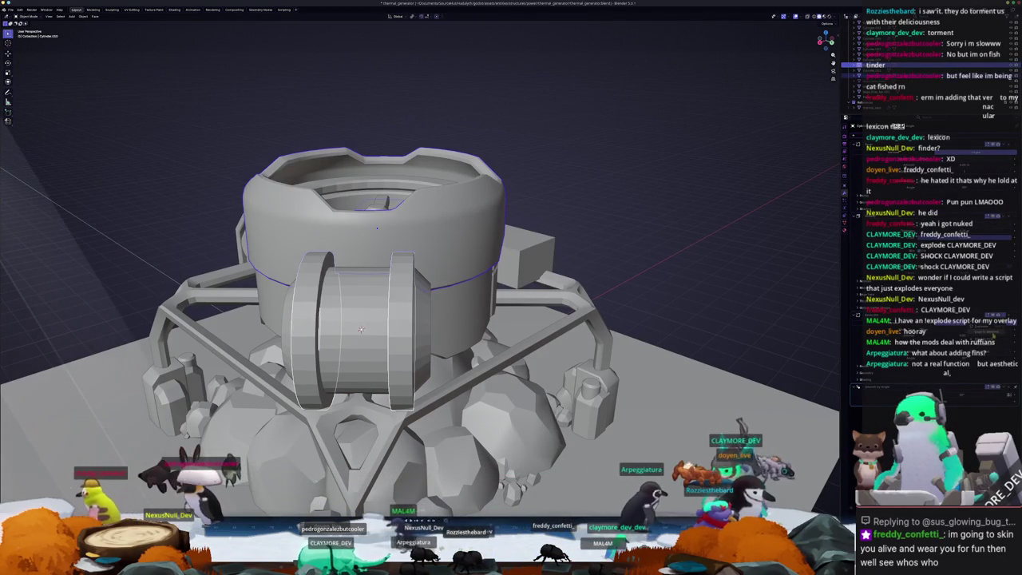
click(426, 323)
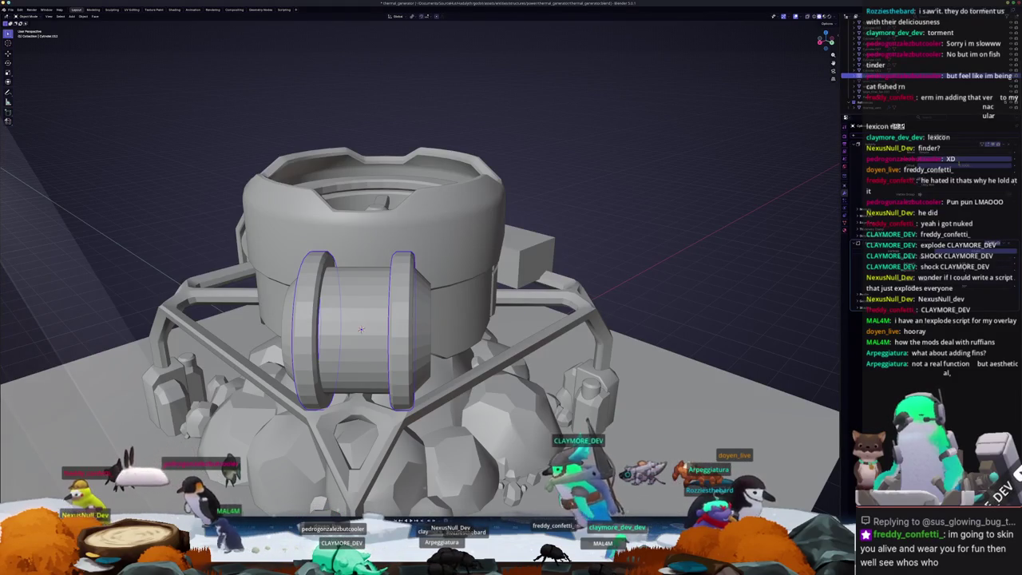
mouse_move(558, 240)
middle_down()
mouse_move(675, 227)
mouse_move(609, 291)
middle_up()
scroll(630, 263, down, 2)
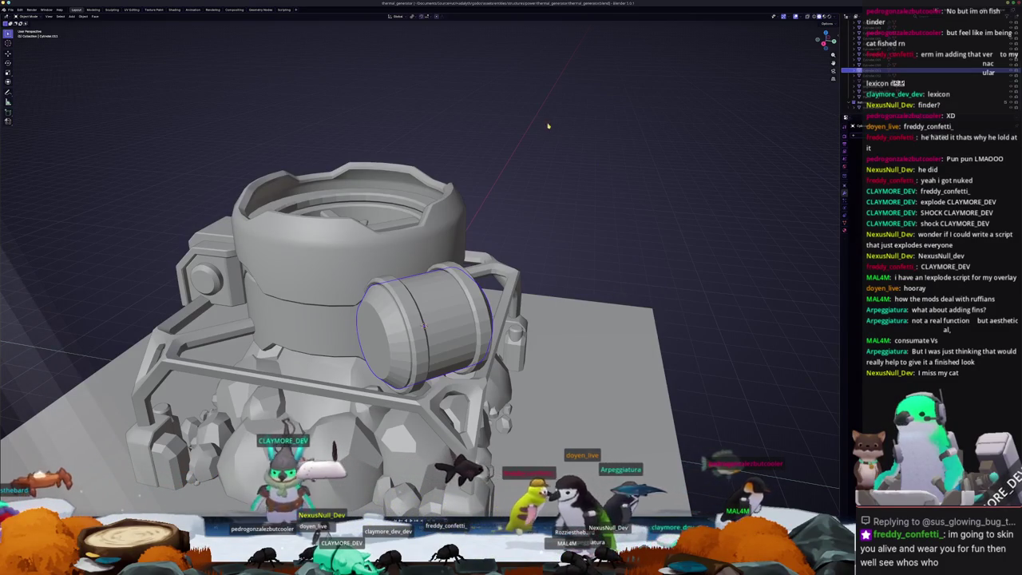
Step: Scale up the ringed barrel's mesh to make it larger
mouse_move(541, 157)
middle_down()
mouse_move(505, 177)
mouse_move(604, 145)
mouse_move(523, 164)
middle_up()
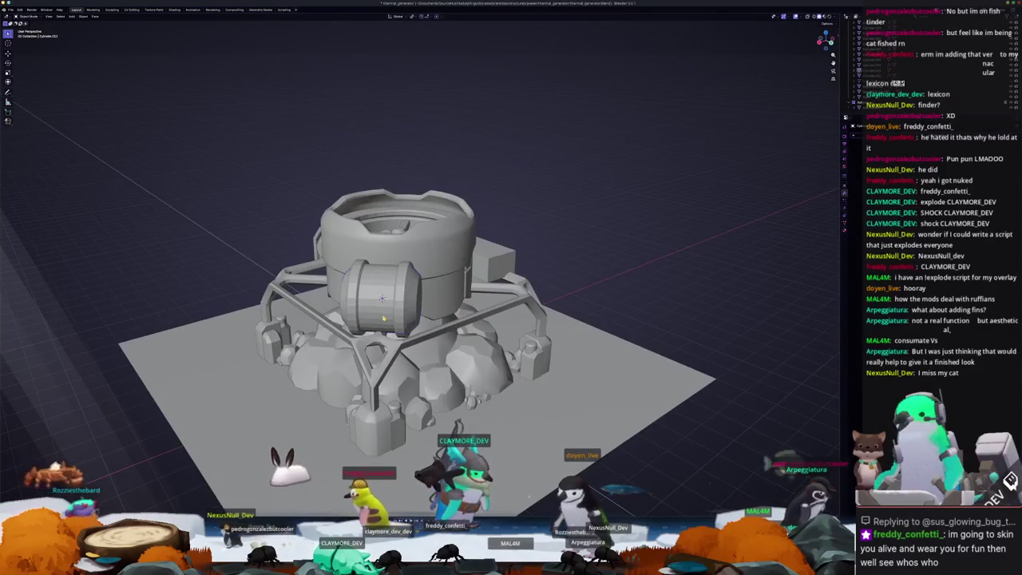
scroll(381, 303, up, 3)
key(Tab)
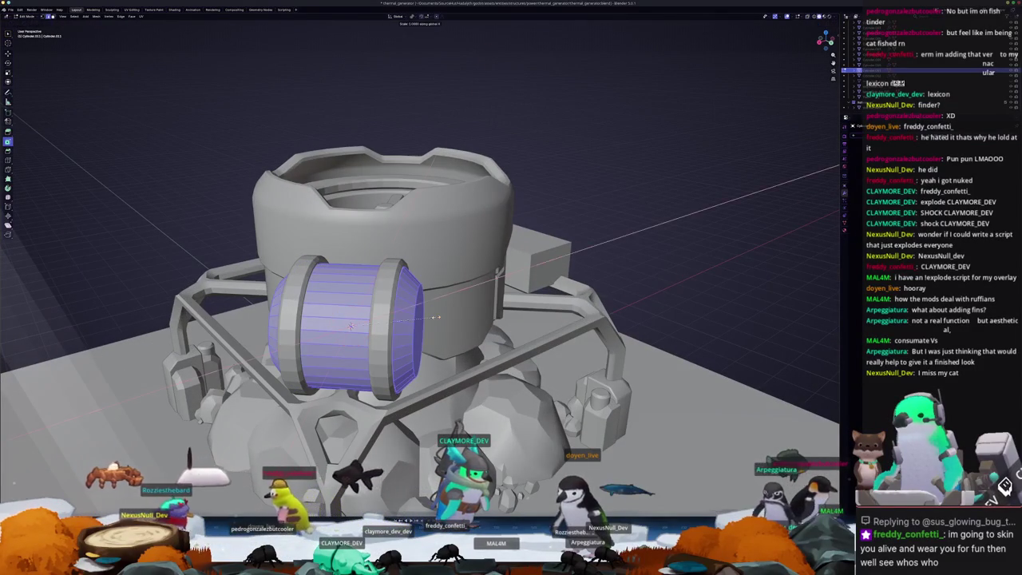
key(alt+s)
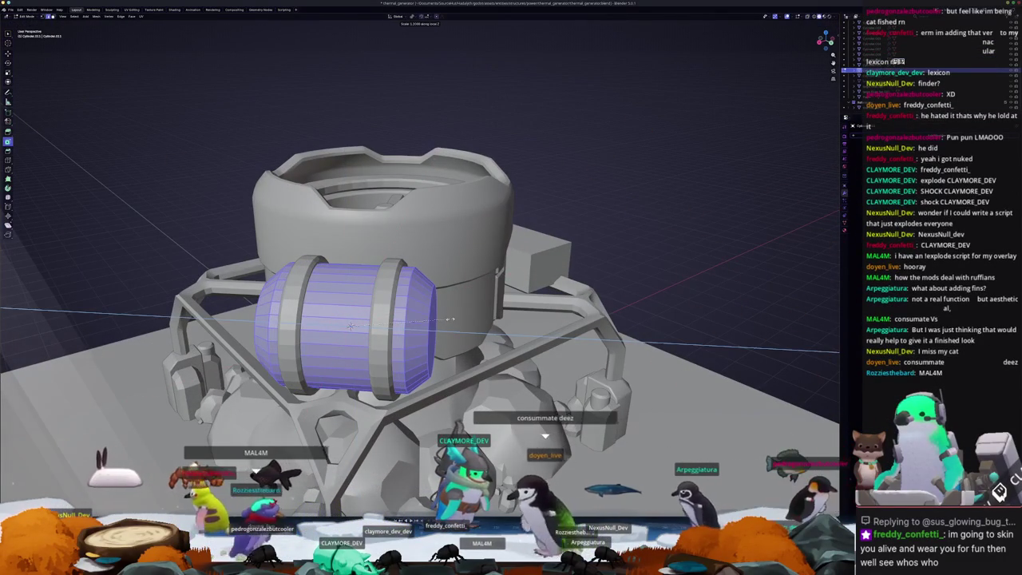
key(Tab)
scroll(383, 304, down, 3)
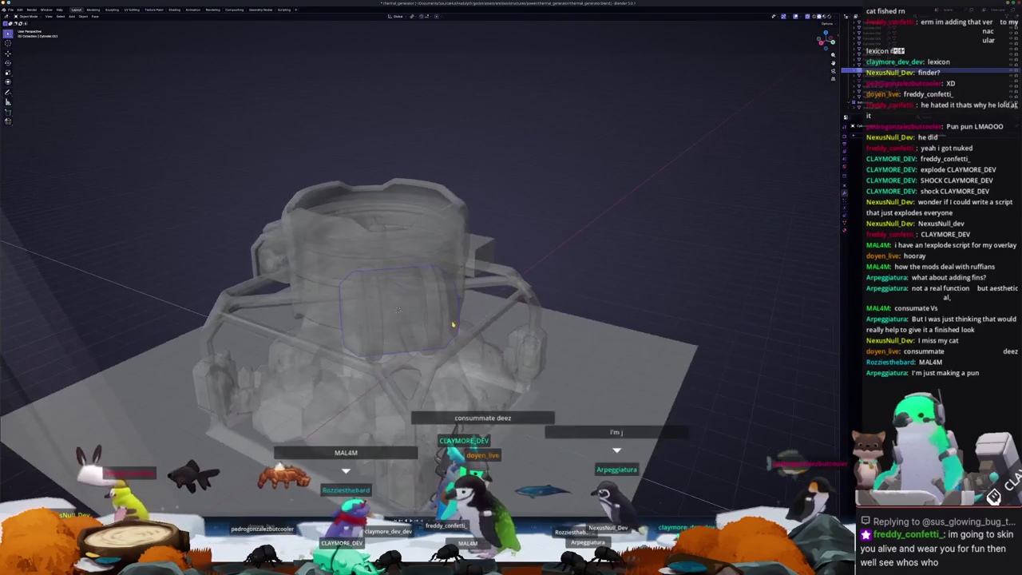
Step: Apply Shade Smooth to the barrel and orbit around to check it
middle_drag(393, 332, 494, 303)
scroll(479, 315, up, 3)
right_click(464, 303)
click(464, 307)
right_click(464, 307)
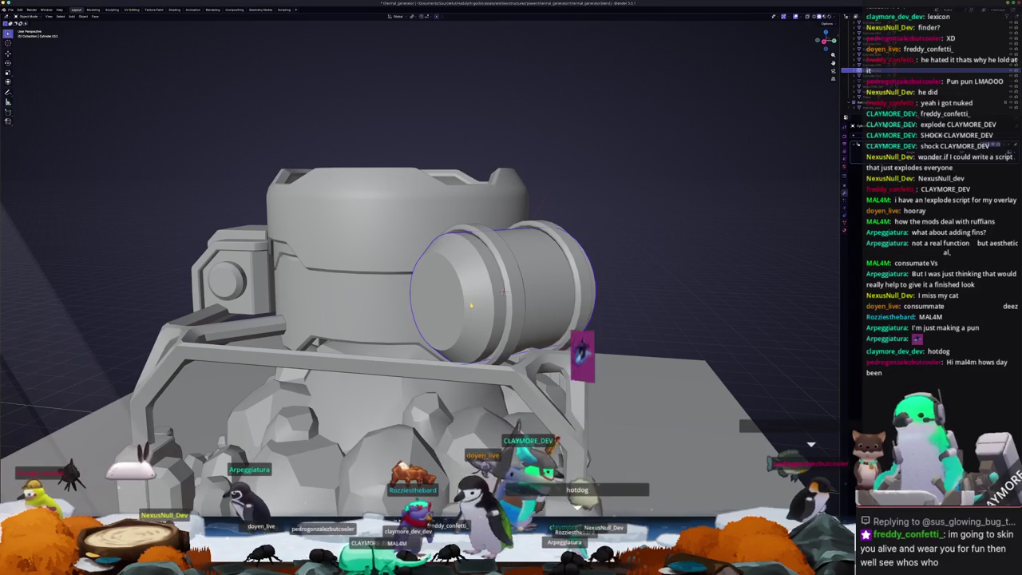
mouse_move(503, 291)
middle_down()
mouse_move(528, 281)
mouse_move(609, 322)
middle_up()
Step: Select the long box on the frame and inspect it from above
scroll(609, 322, down, 5)
mouse_move(479, 320)
middle_down()
mouse_move(396, 327)
mouse_move(407, 303)
mouse_move(424, 320)
middle_up()
click(397, 328)
mouse_move(395, 250)
middle_down()
mouse_move(384, 297)
mouse_move(399, 297)
middle_up()
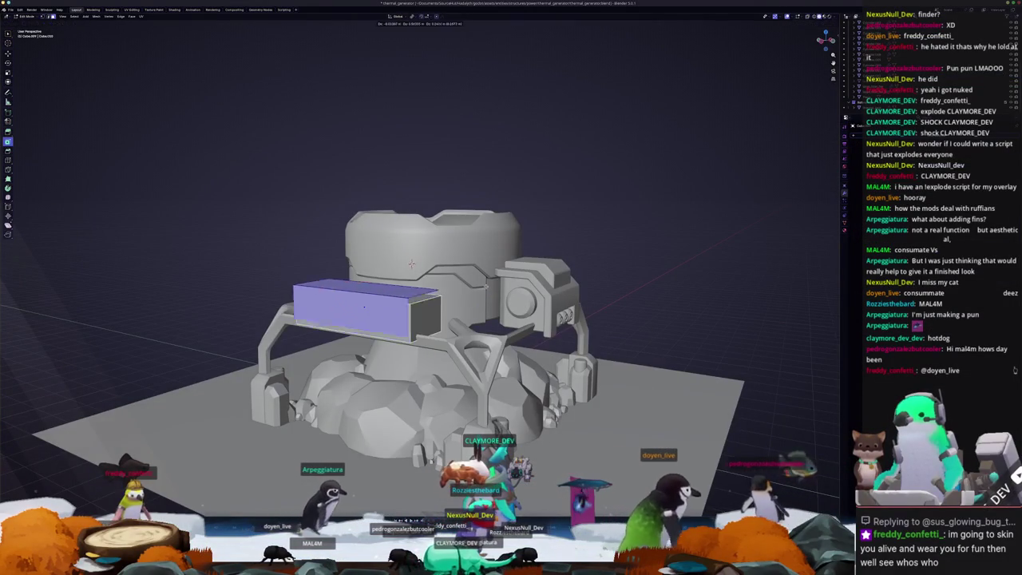
right_click(431, 293)
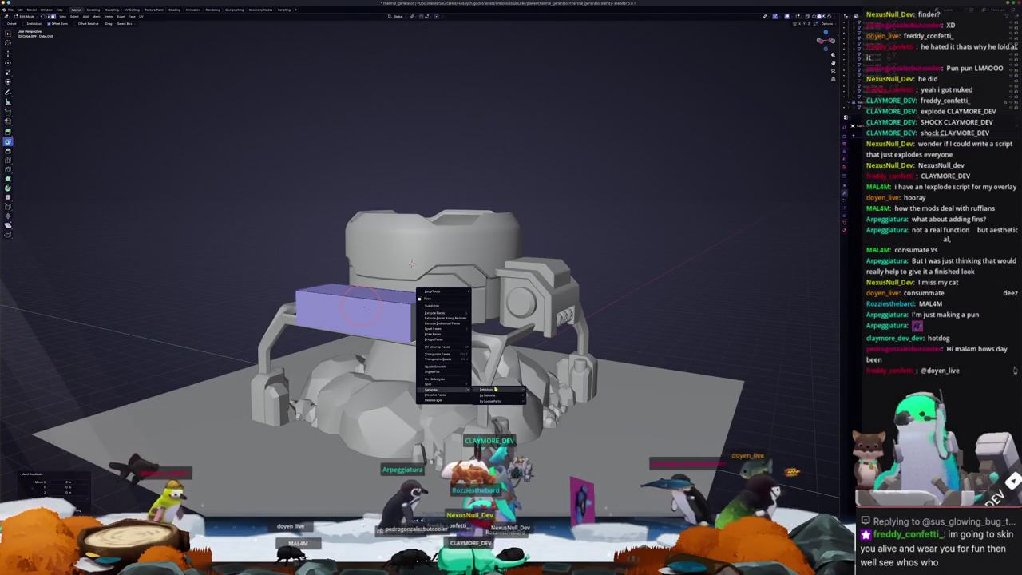
key(Escape)
key(ctrl+Tab)
key(ctrl+Tab)
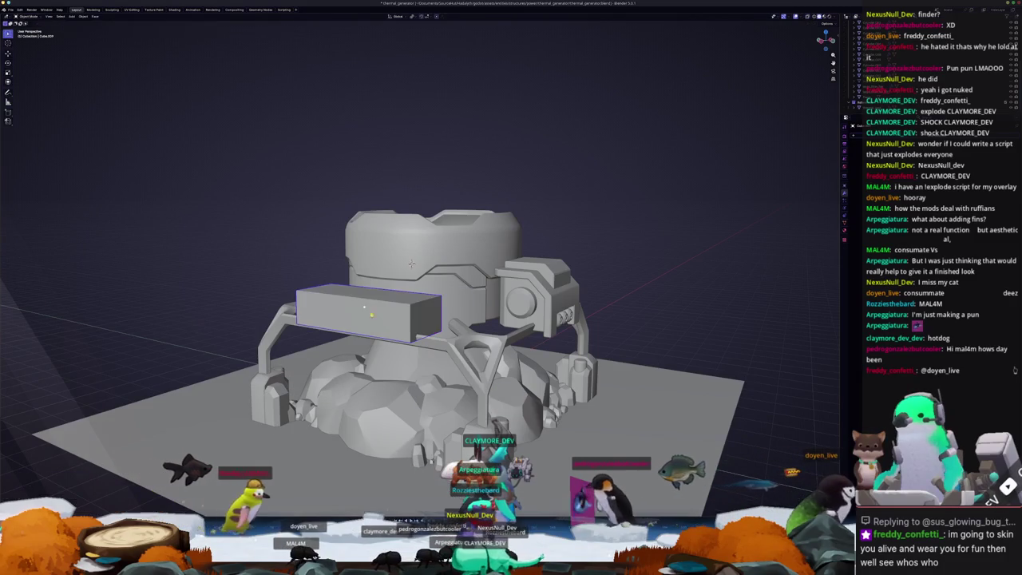
scroll(394, 322, up, 2)
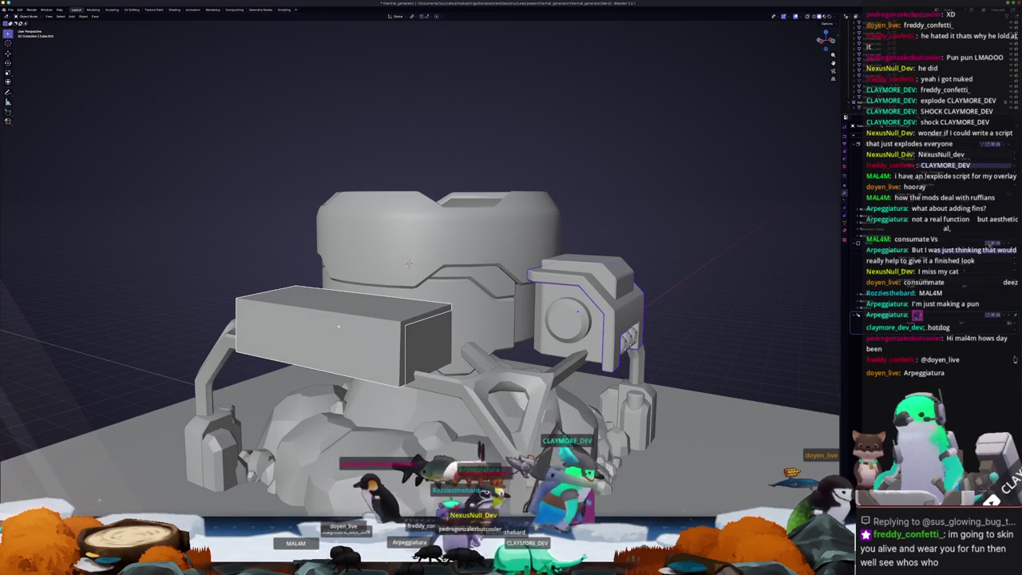
Step: Apply the front box's transforms and merge the stray vertices along its top edge
click(338, 325)
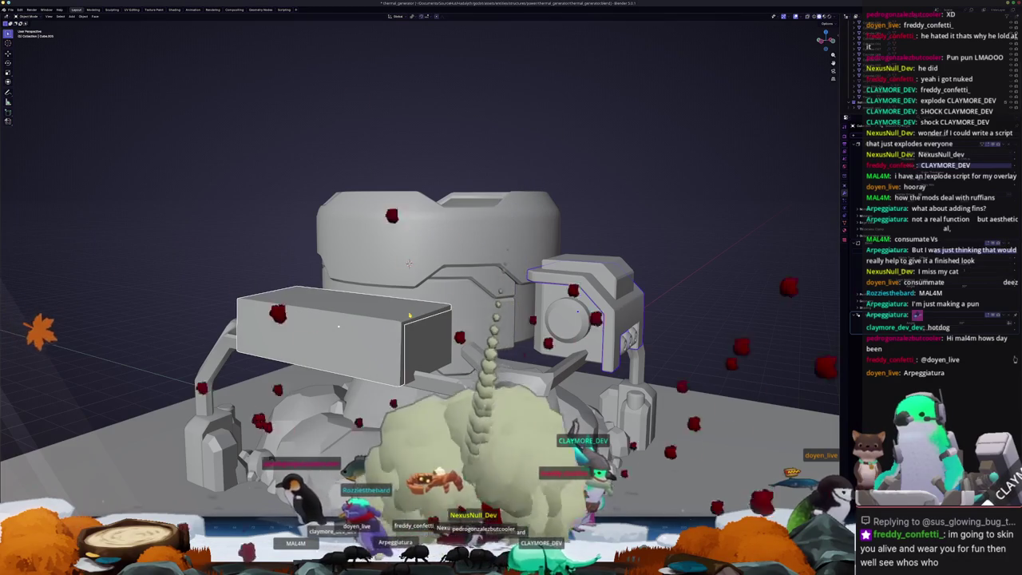
key(ctrl+a)
click(409, 316)
key(Tab)
middle_drag(431, 319, 429, 335)
click(332, 319)
right_click(403, 439)
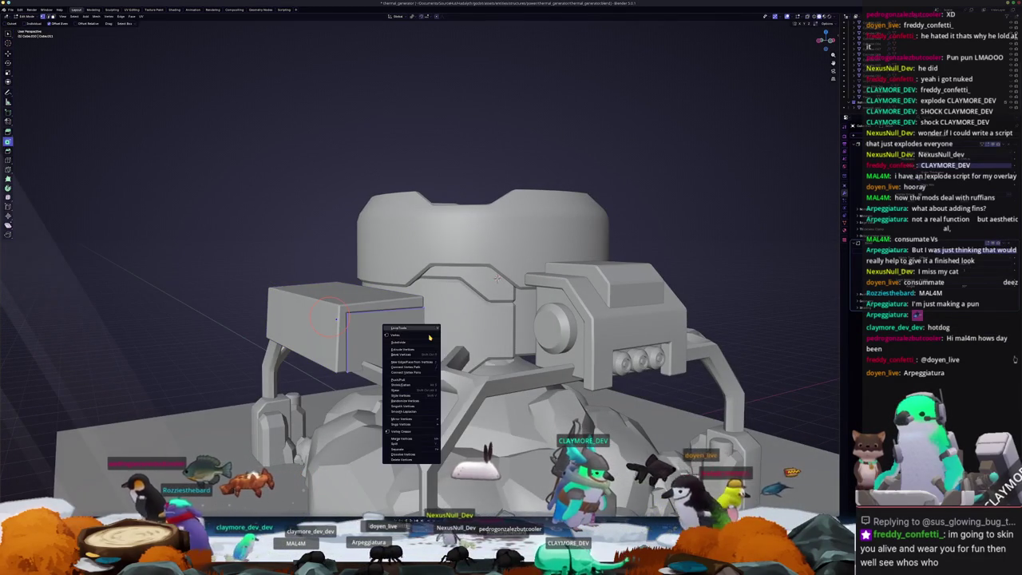
click(457, 450)
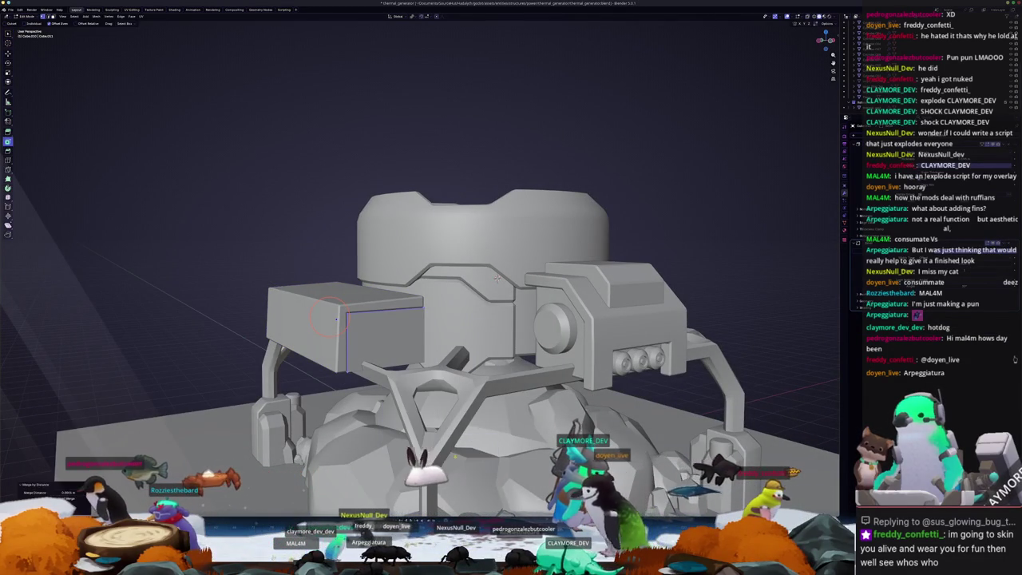
key(Tab)
Step: Bevel the box's lengthwise edges into chamfers, then begin scaling it along X
middle_drag(457, 449, 447, 431)
scroll(472, 273, up, 1)
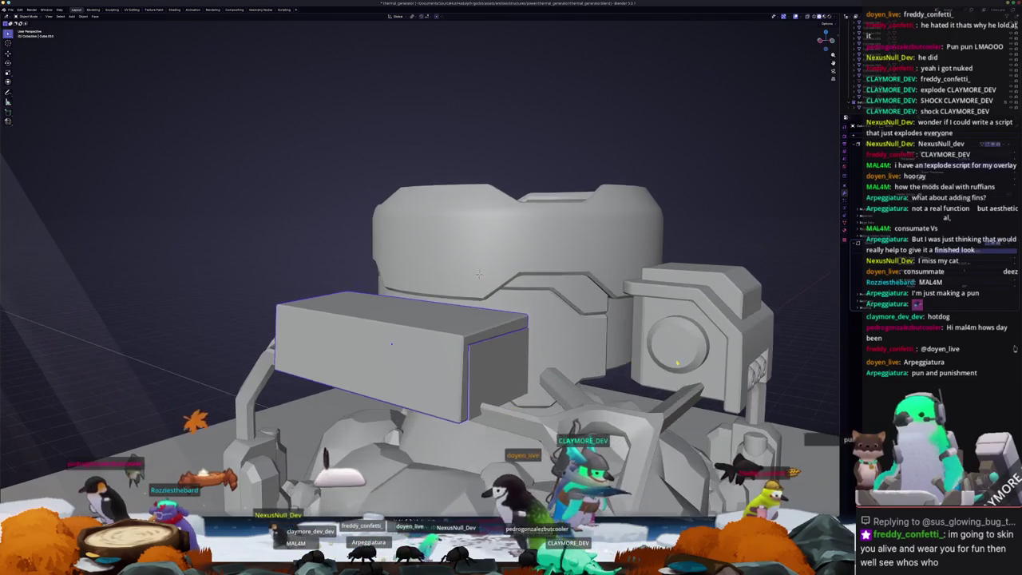
key(Tab)
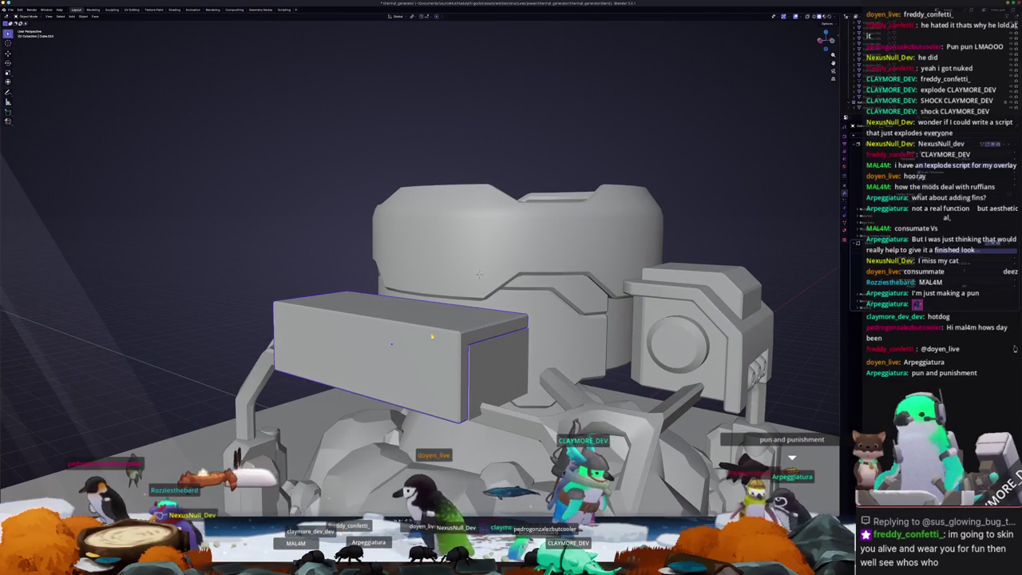
click(391, 343)
key(alt+z)
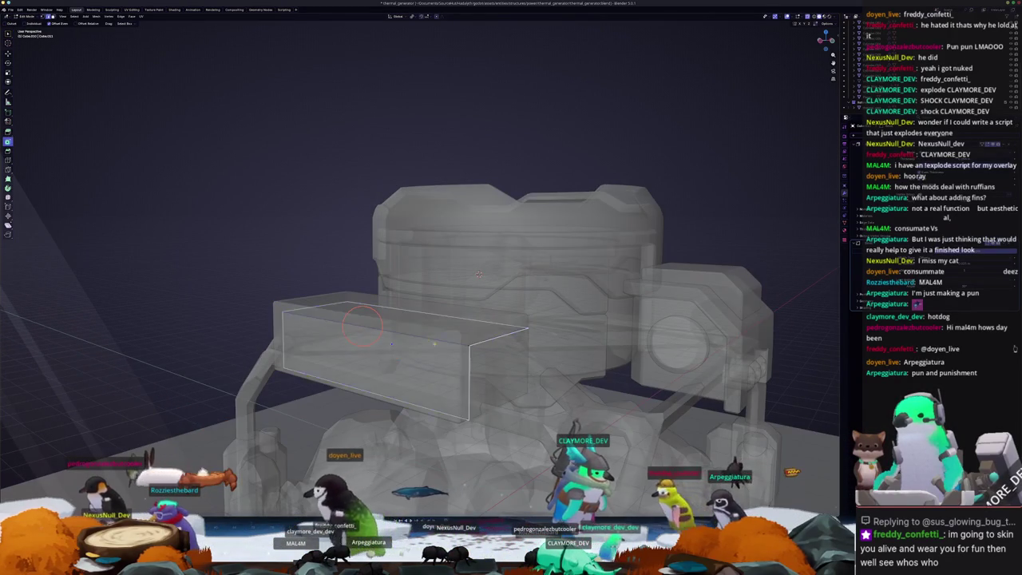
key(alt+z)
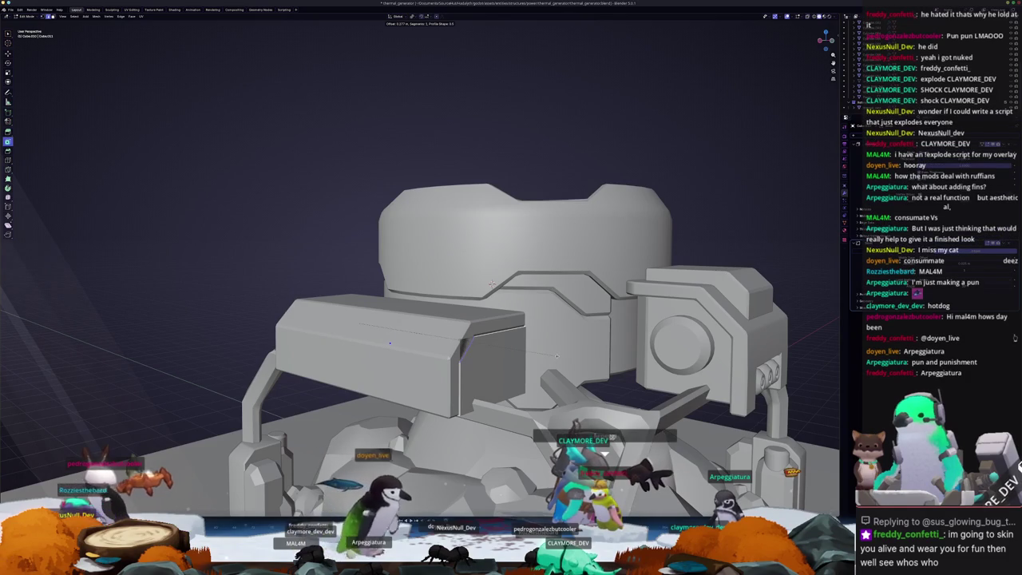
click(556, 356)
key(Tab)
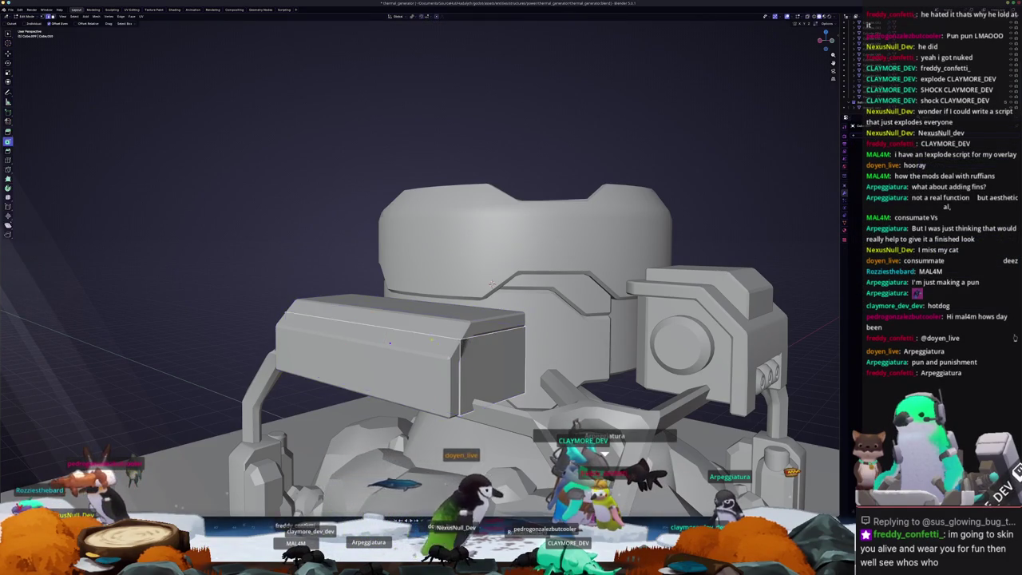
middle_drag(492, 284, 584, 287)
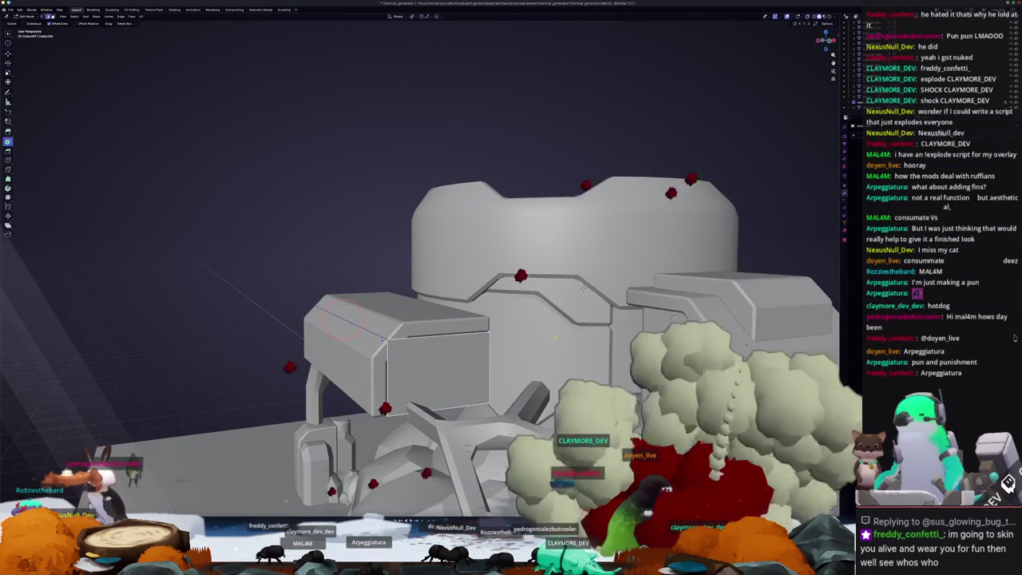
click(583, 288)
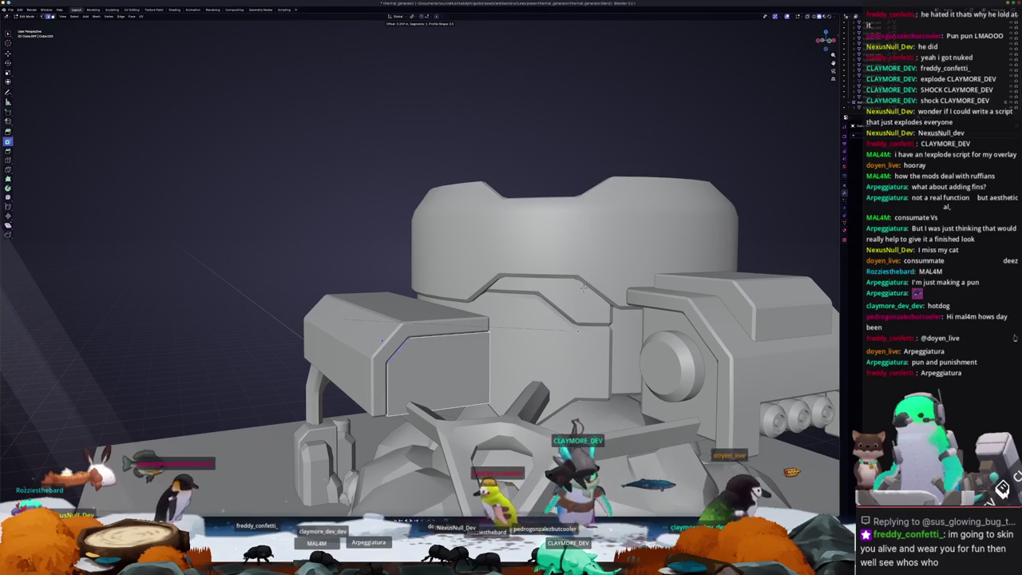
key(Tab)
mouse_move(584, 288)
middle_down()
mouse_move(440, 260)
mouse_move(404, 345)
middle_up()
key(s)
key(x)
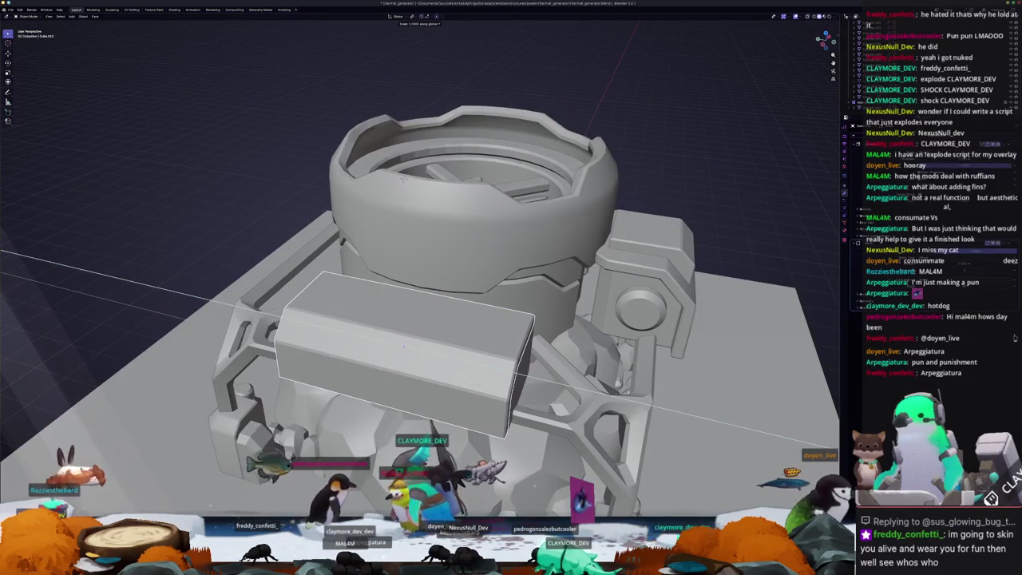
Step: Confirm the box's new X length and lower its bottom edge along Z, checking in front view
click(404, 345)
middle_drag(404, 346, 368, 295)
key(Tab)
key(alt+z)
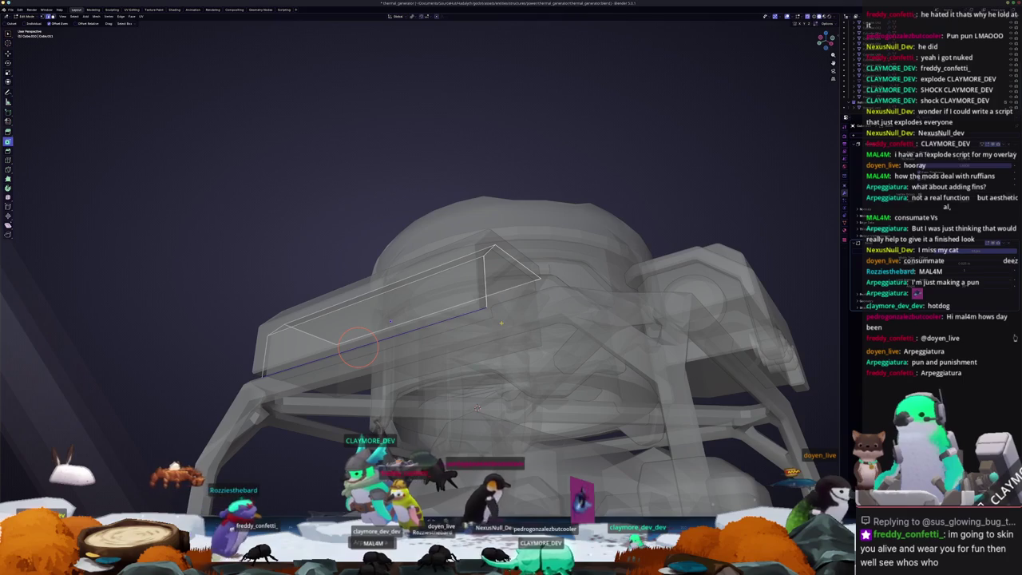
key(g)
key(z)
click(426, 313)
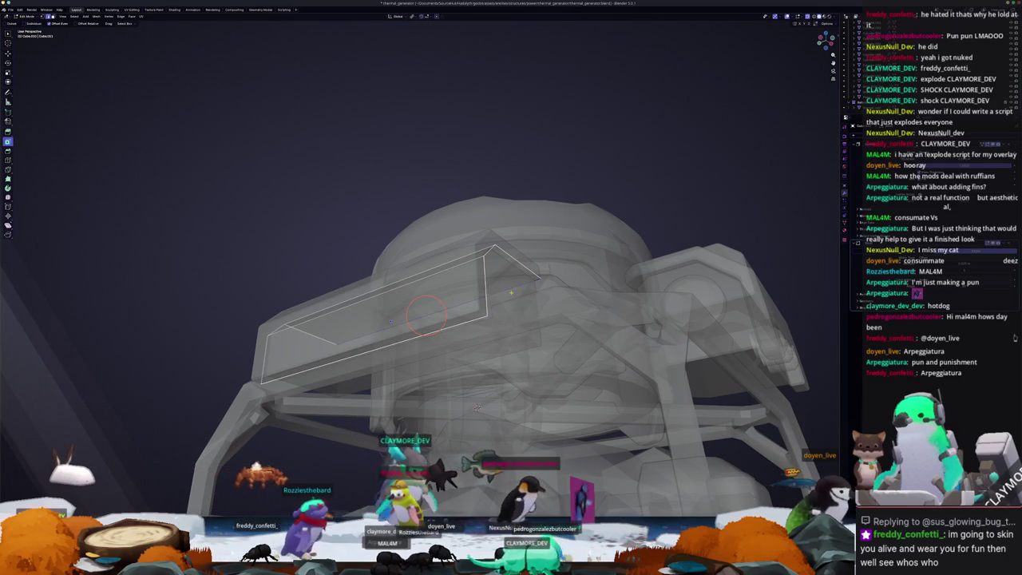
key(KP_1)
key(KP_1)
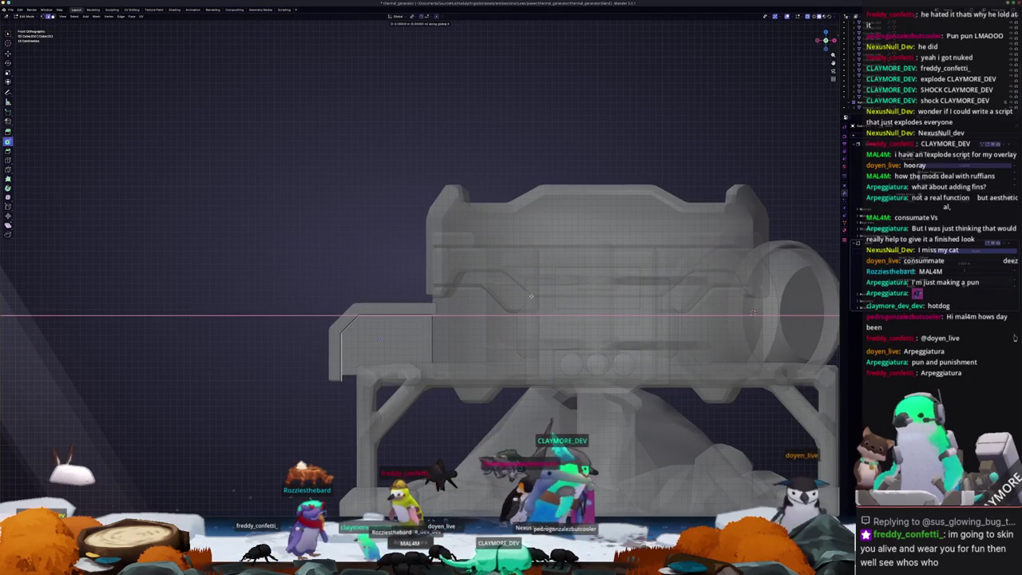
key(Tab)
scroll(511, 319, down, 3)
mouse_move(319, 335)
middle_down()
mouse_move(212, 364)
mouse_move(416, 288)
mouse_move(406, 300)
mouse_move(405, 288)
mouse_move(447, 324)
mouse_move(426, 314)
middle_up()
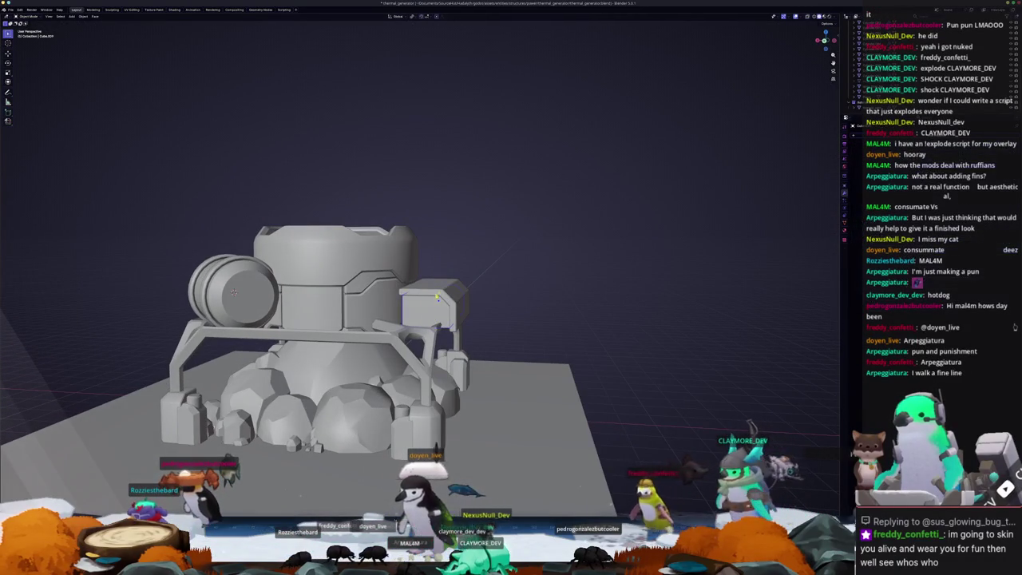
Step: Apply the box's scale and select the small cylinder part
scroll(457, 295, up, 4)
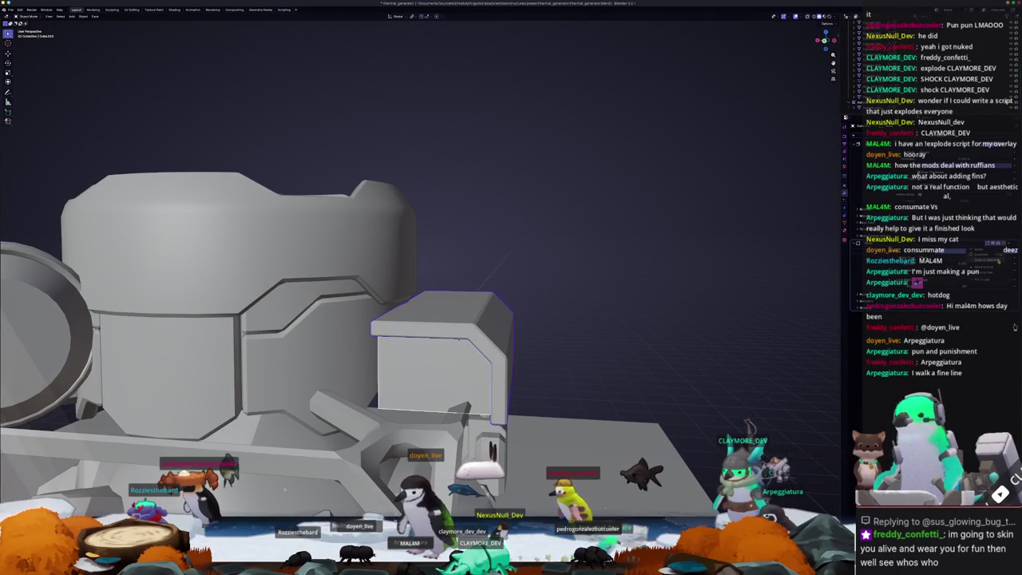
click(439, 357)
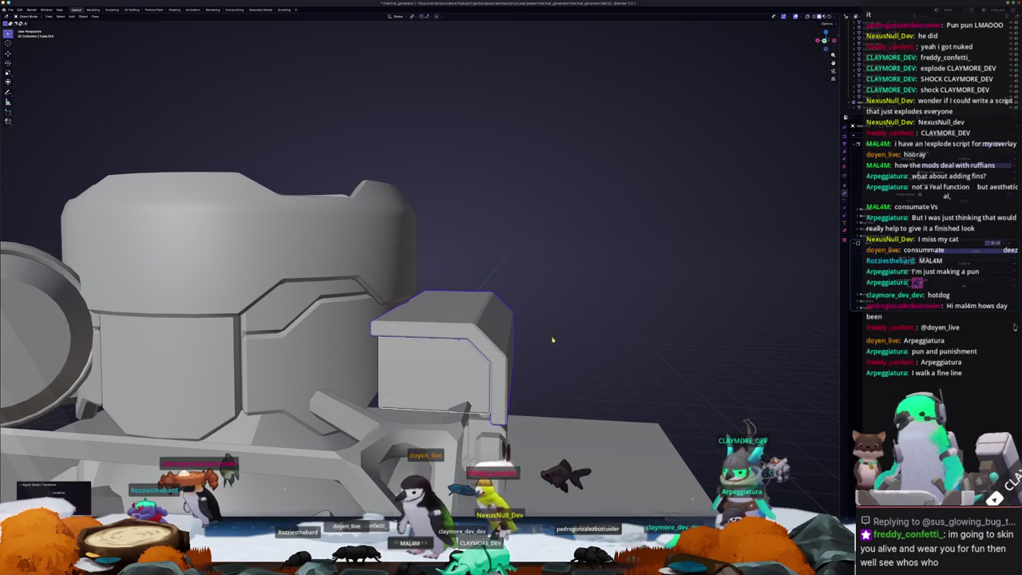
middle_drag(439, 358, 650, 332)
click(651, 332)
middle_drag(404, 288, 570, 261)
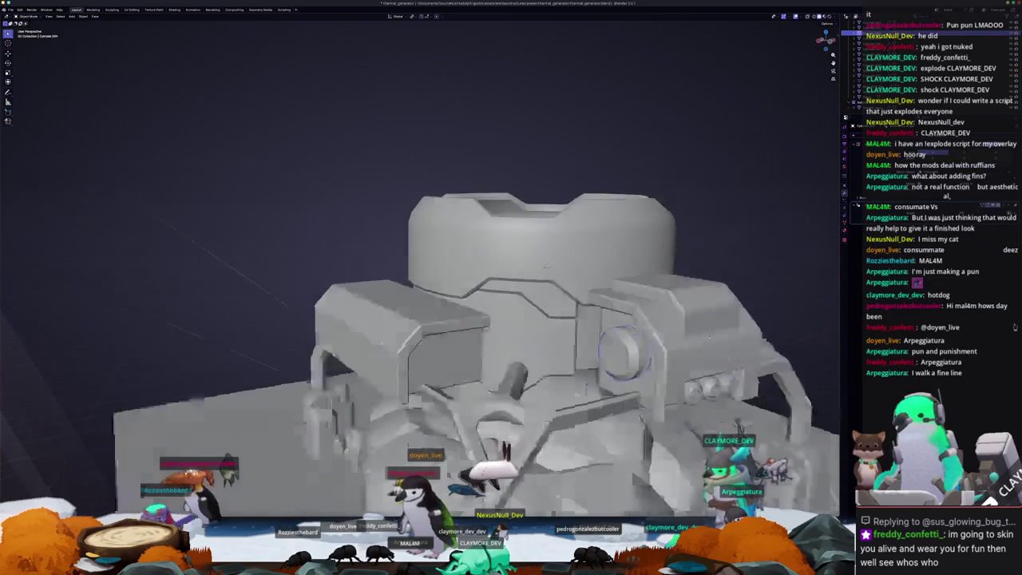
Step: Duplicate the small cylinder, turn the copies 90°, and set their height along Z
key(g)
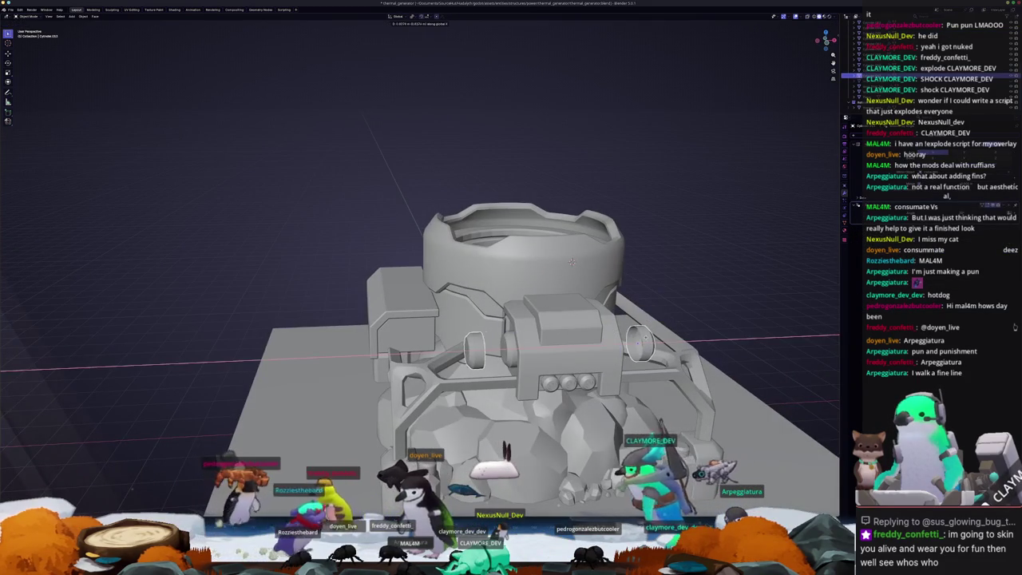
key(Return)
key(shift+d)
key(Return)
key(KP_7)
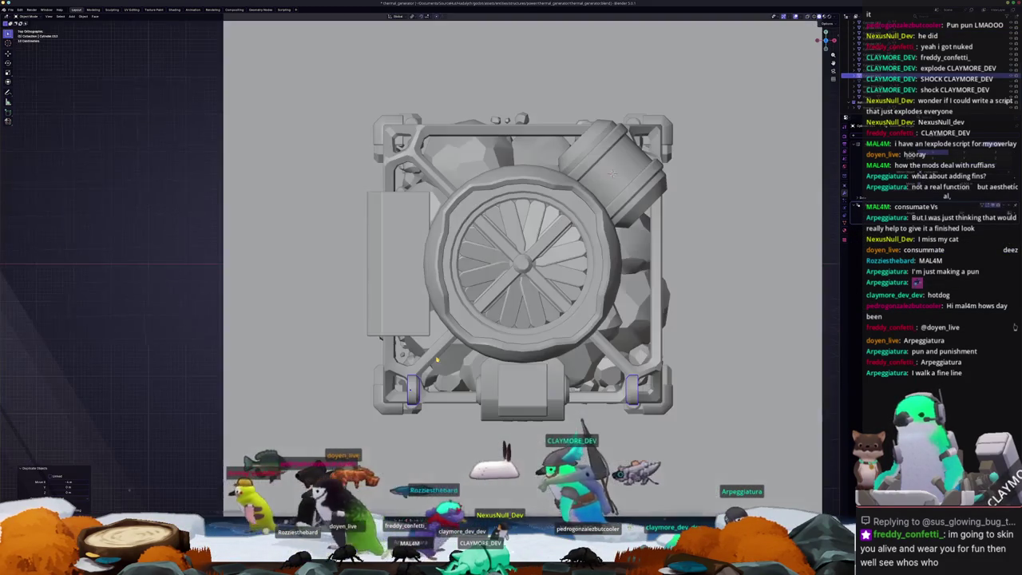
text(r90)
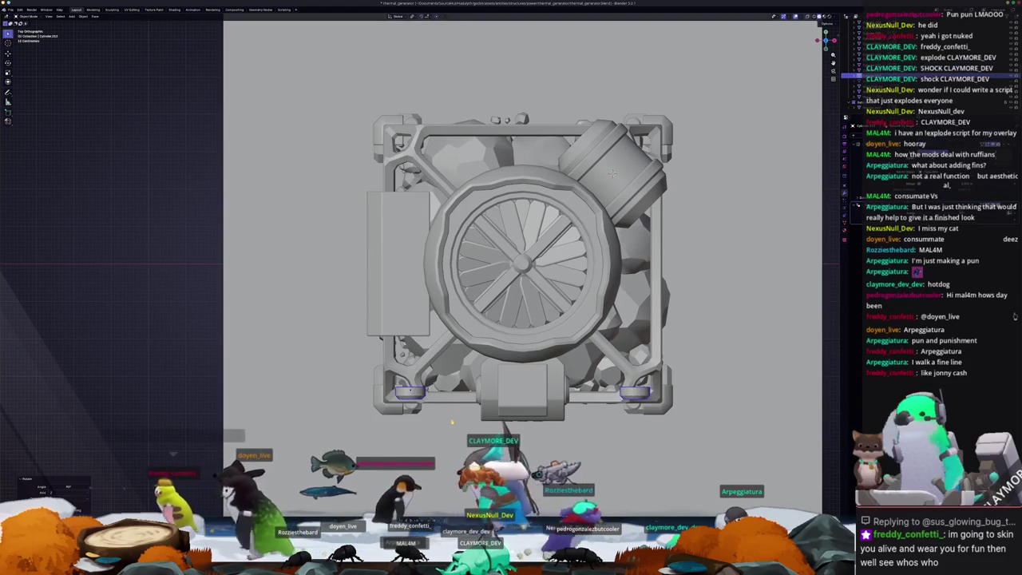
key(Escape)
middle_drag(611, 173, 492, 253)
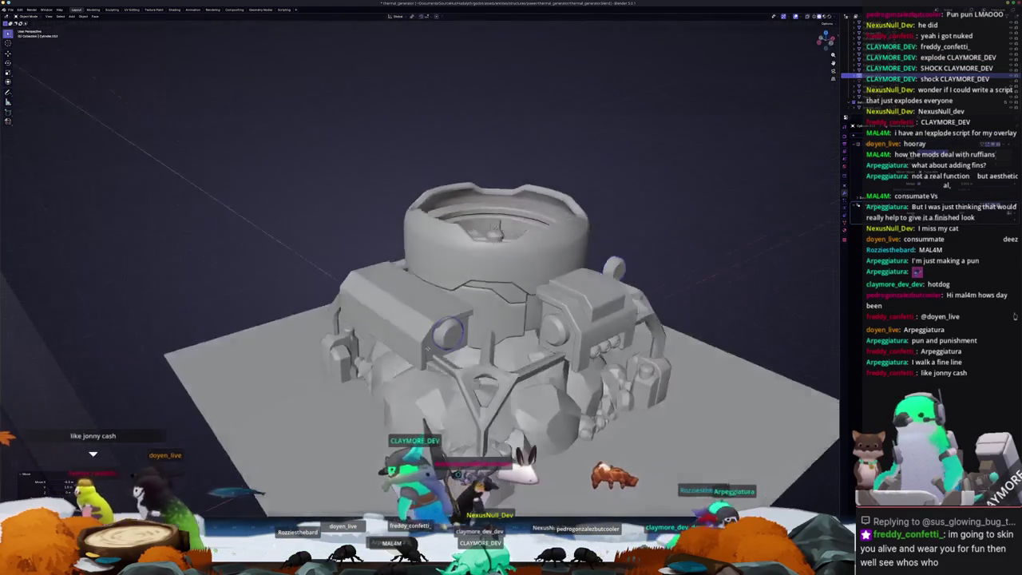
key(g)
key(z)
key(Return)
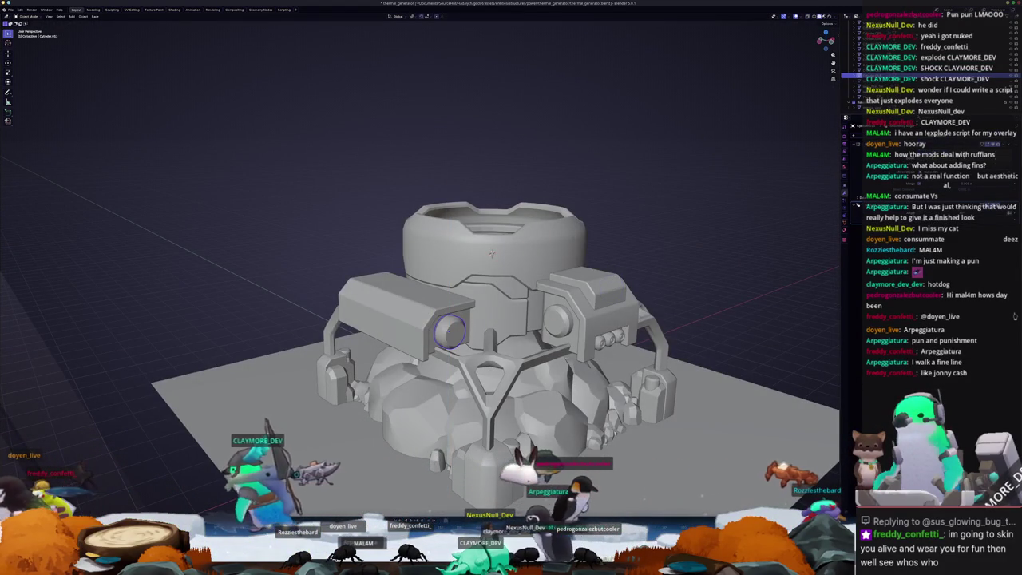
Step: Add another copy of the cylinder and orbit around to check the placement
key(ctrl+z)
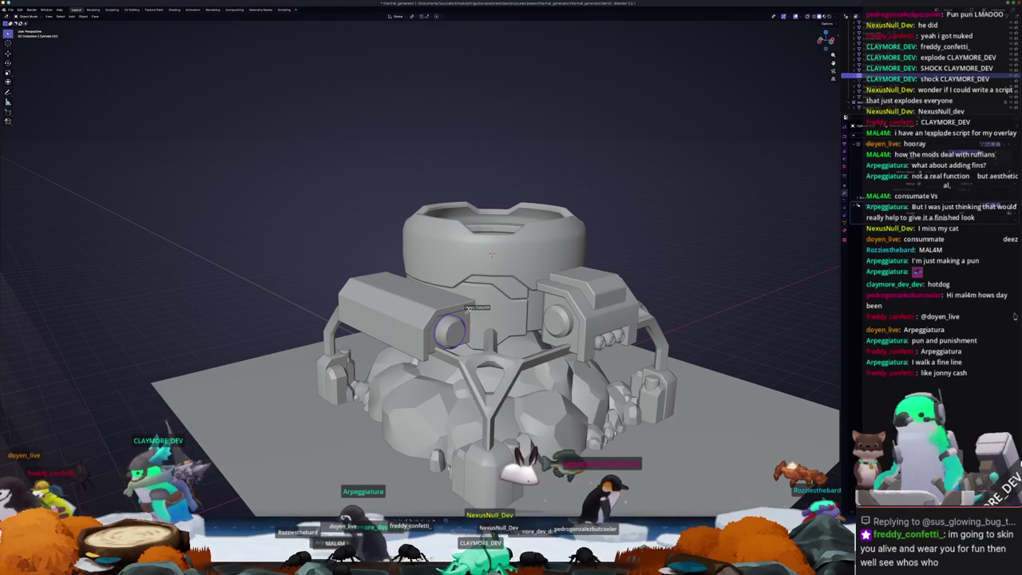
middle_drag(256, 283, 391, 329)
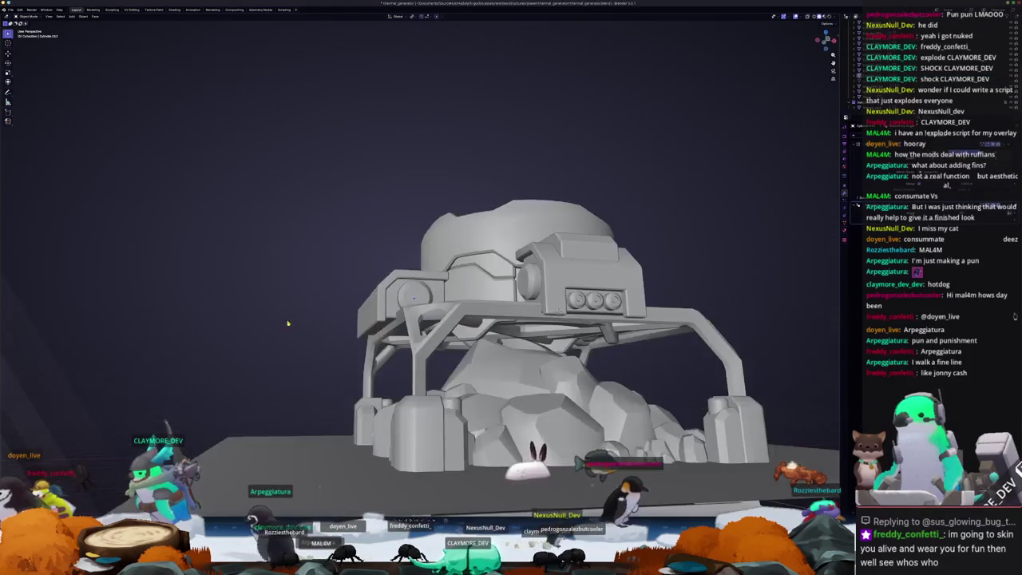
scroll(390, 330, up, 2)
middle_drag(551, 285, 582, 284)
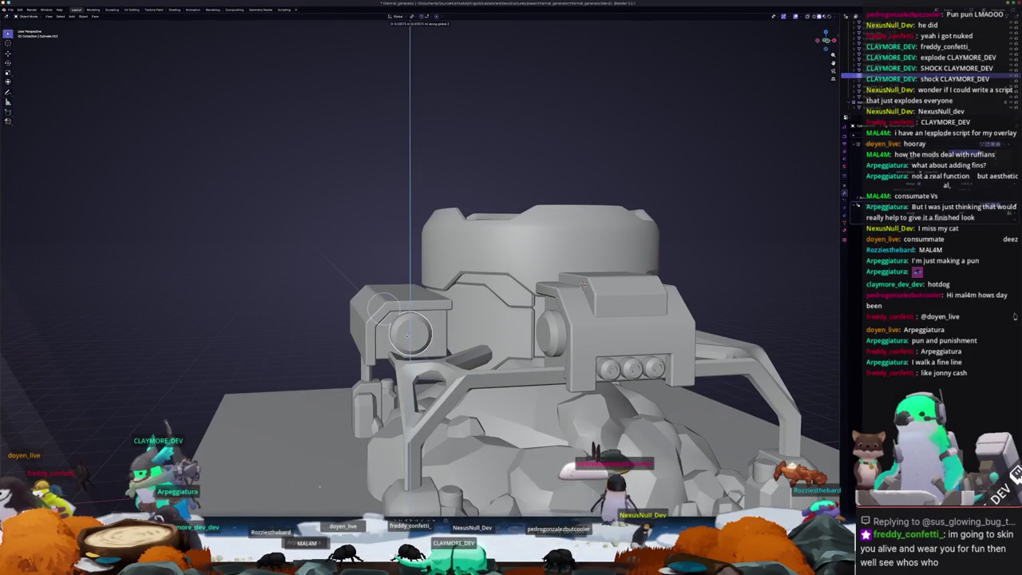
middle_drag(320, 288, 369, 307)
scroll(370, 307, down, 3)
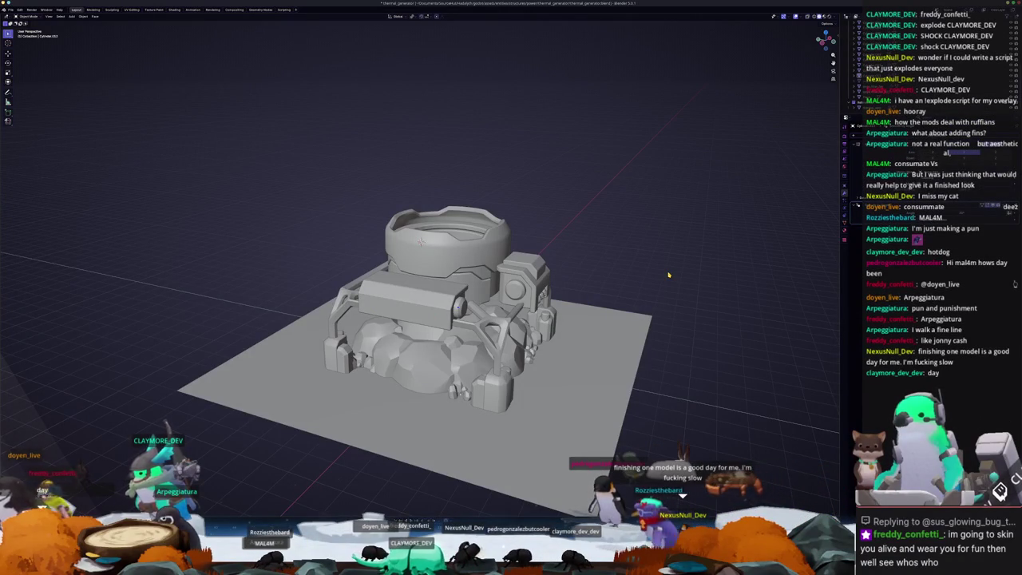
mouse_move(665, 267)
middle_down()
mouse_move(492, 334)
mouse_move(505, 328)
middle_up()
scroll(493, 334, up, 2)
scroll(492, 334, up, 2)
middle_drag(397, 335, 463, 327)
scroll(463, 327, down, 2)
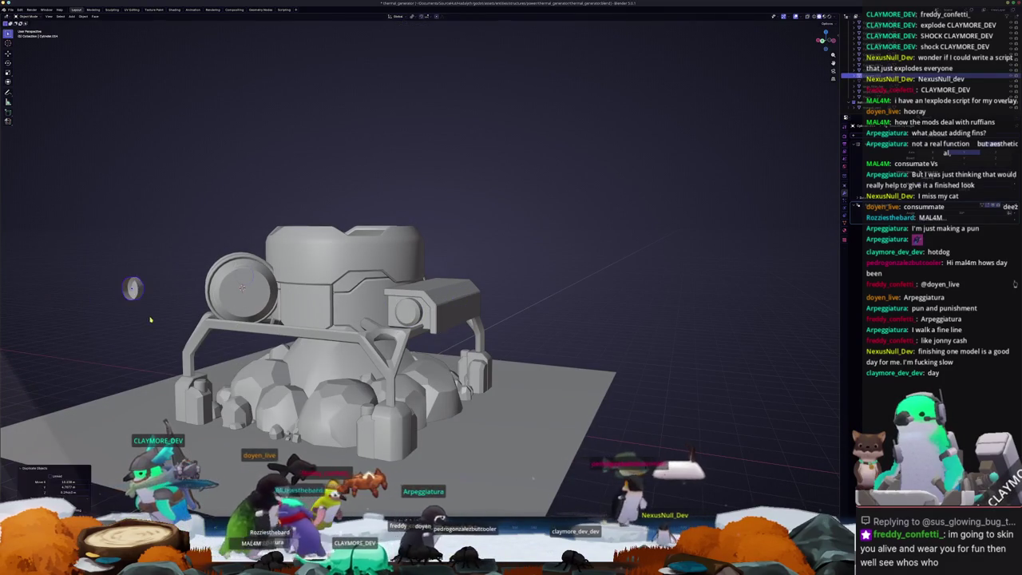
Step: Select the angled cylinder's end face and zoom in on it from above
middle_drag(165, 307, 240, 315)
key(Tab)
click(265, 315)
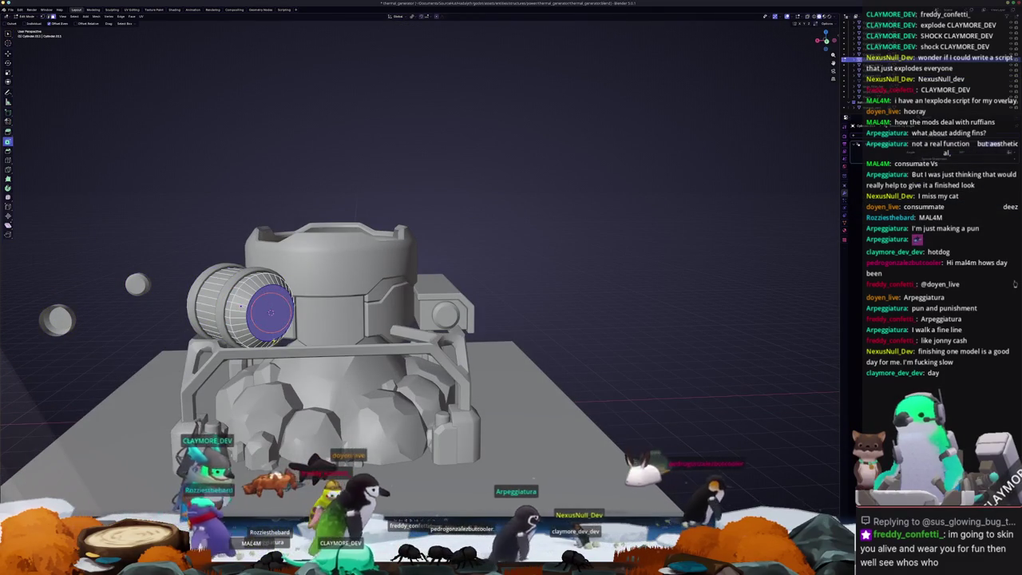
key(Tab)
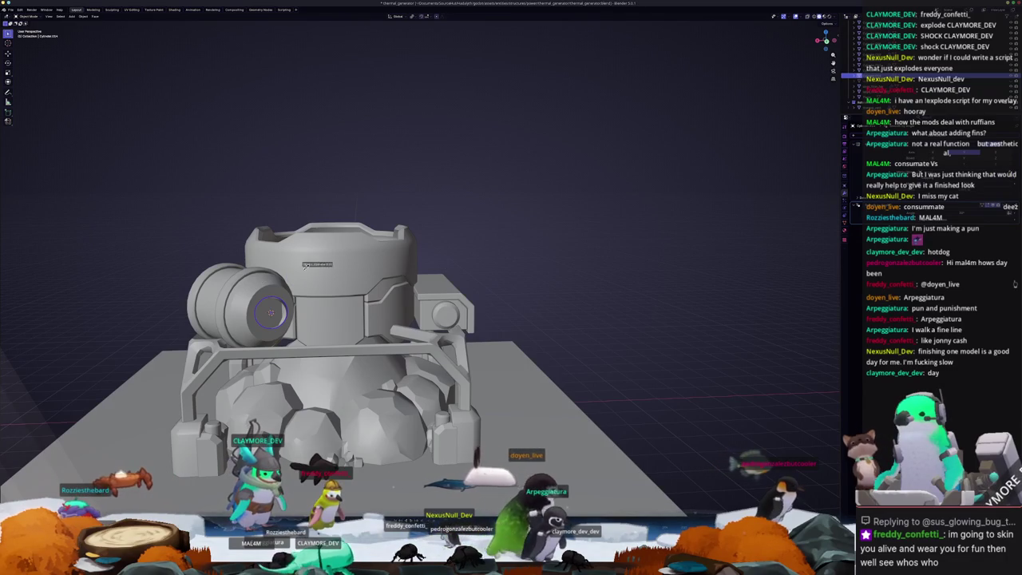
middle_drag(415, 319, 495, 319)
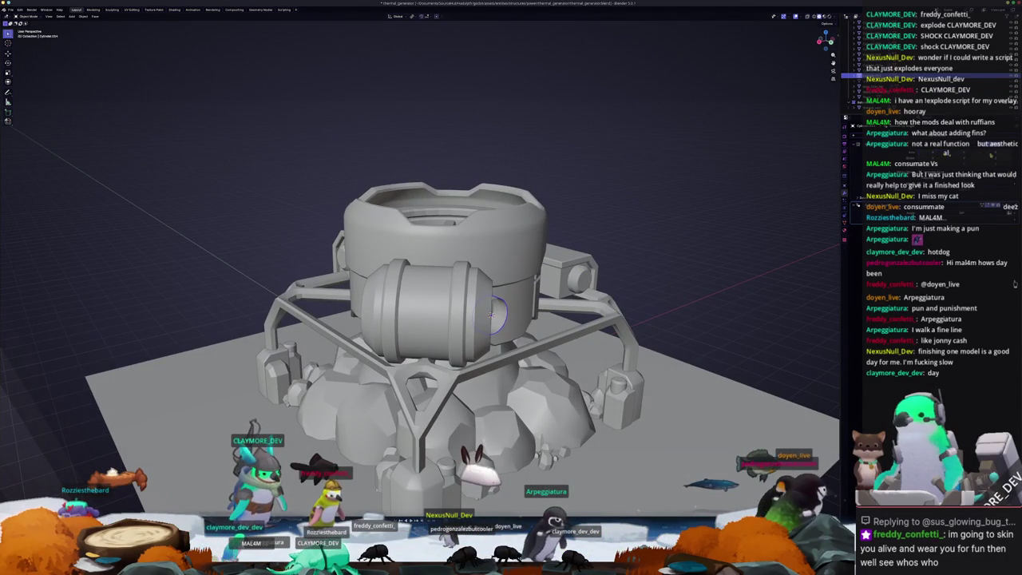
key(KP_7)
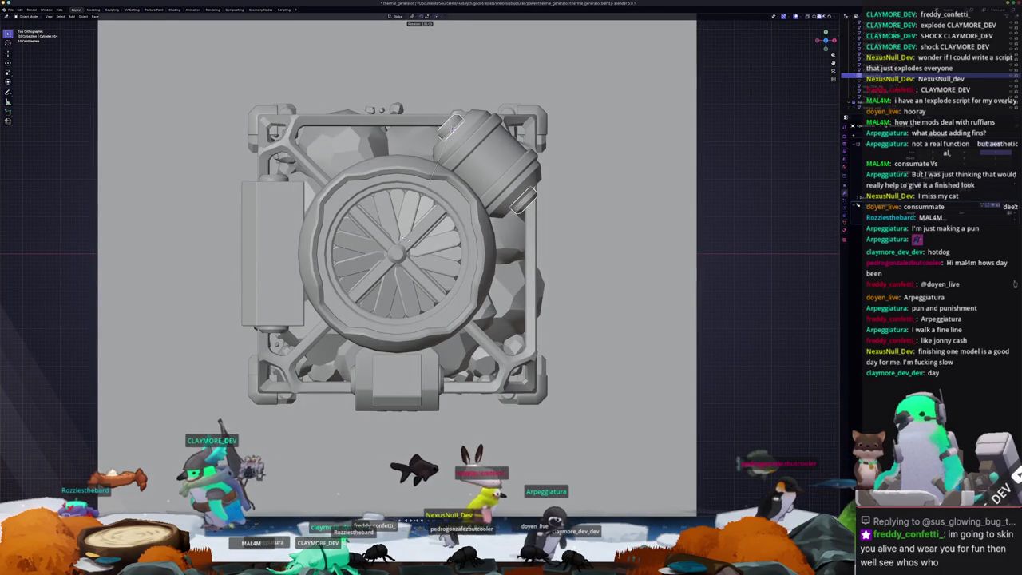
middle_drag(451, 124, 539, 227)
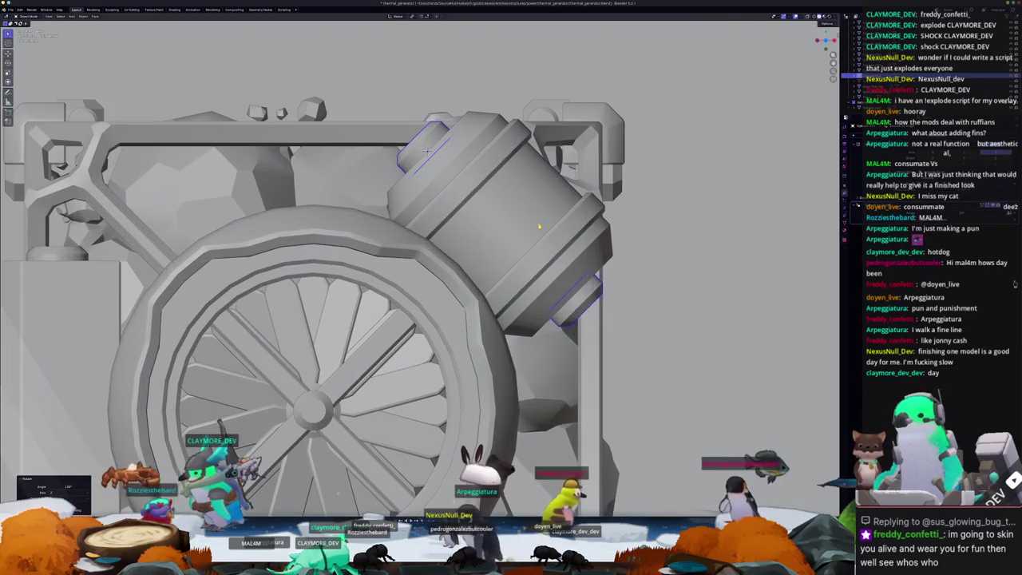
Step: Extrude the cylinder's end faces outward and return to Object Mode
key(e)
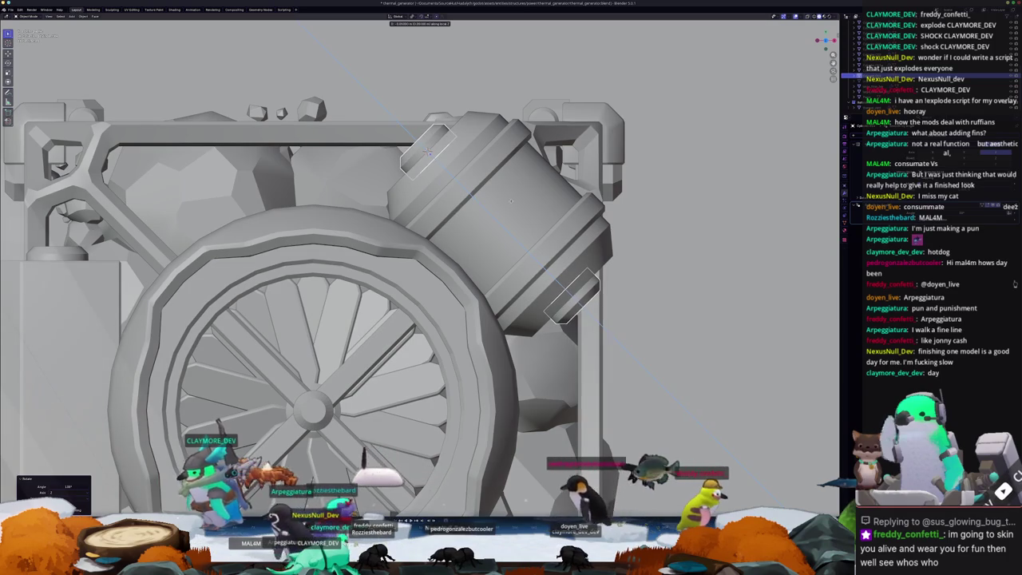
click(512, 207)
scroll(512, 207, down, 8)
mouse_move(511, 207)
middle_down()
mouse_move(466, 264)
mouse_move(432, 285)
middle_up()
key(Tab)
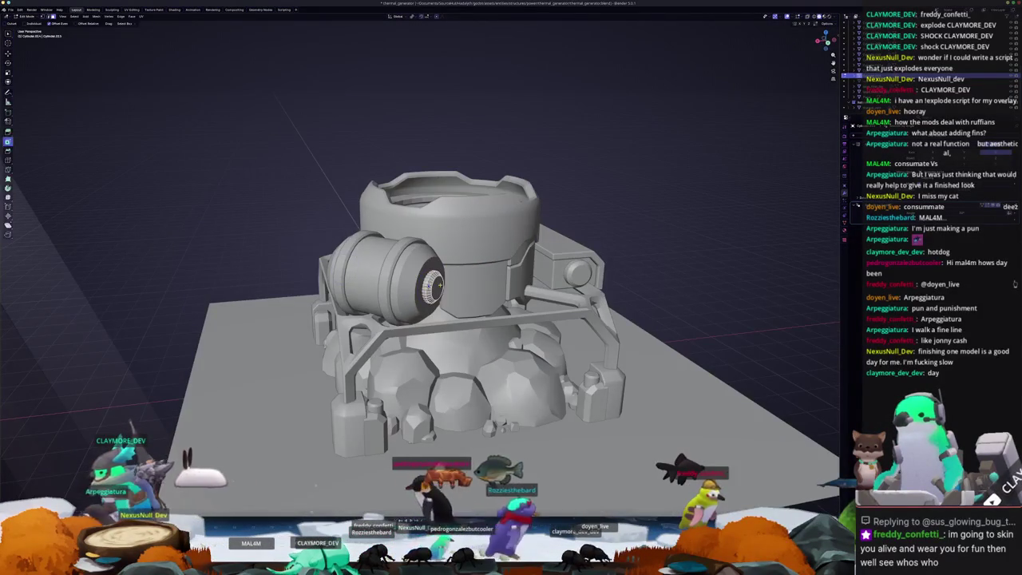
key(Tab)
key(shift+a)
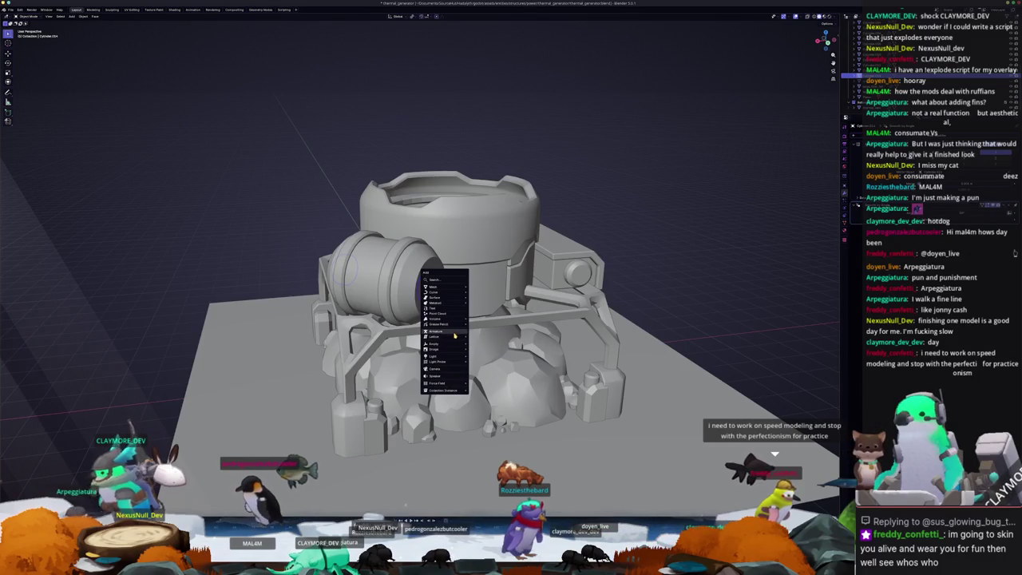
mouse_move(437, 286)
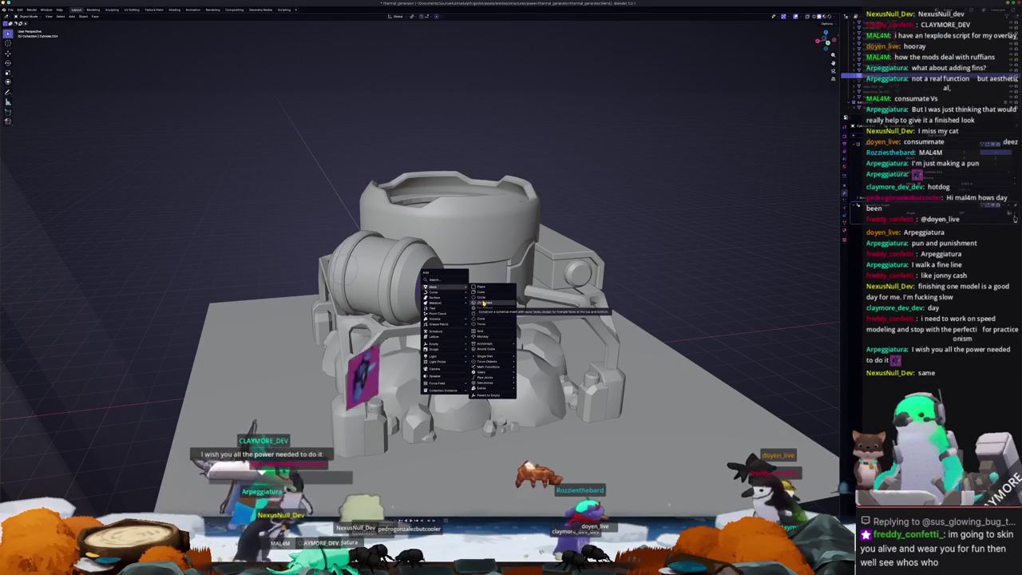
mouse_move(485, 355)
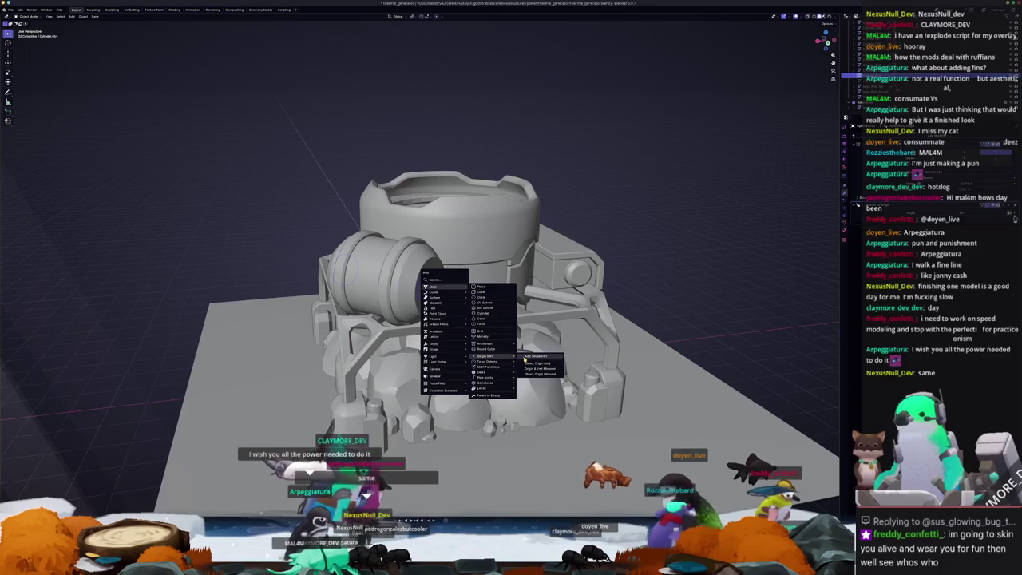
click(524, 358)
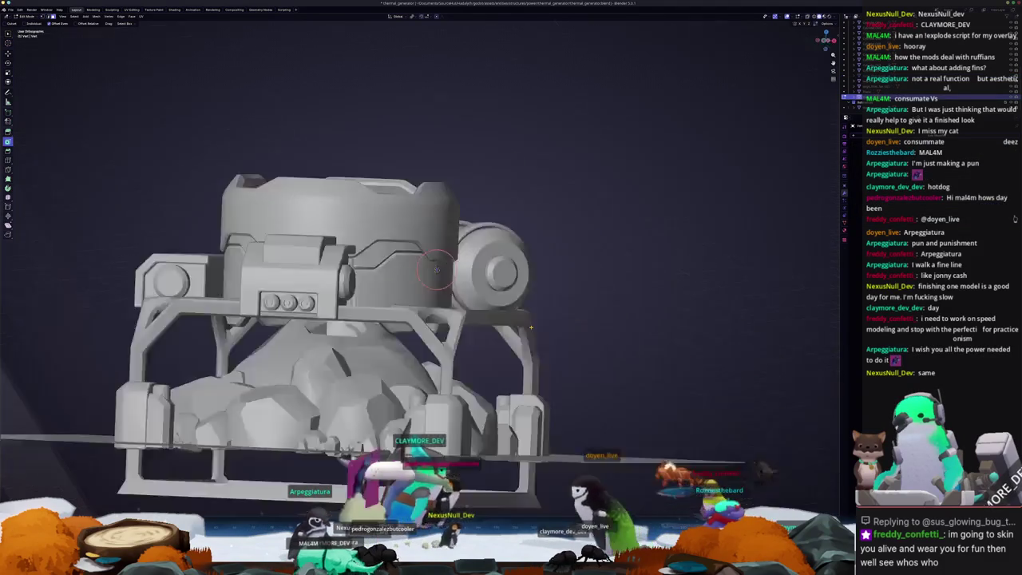
mouse_move(436, 270)
alt+middle_down()
mouse_move(490, 269)
mouse_move(479, 224)
alt+middle_up()
scroll(476, 214, down, 3)
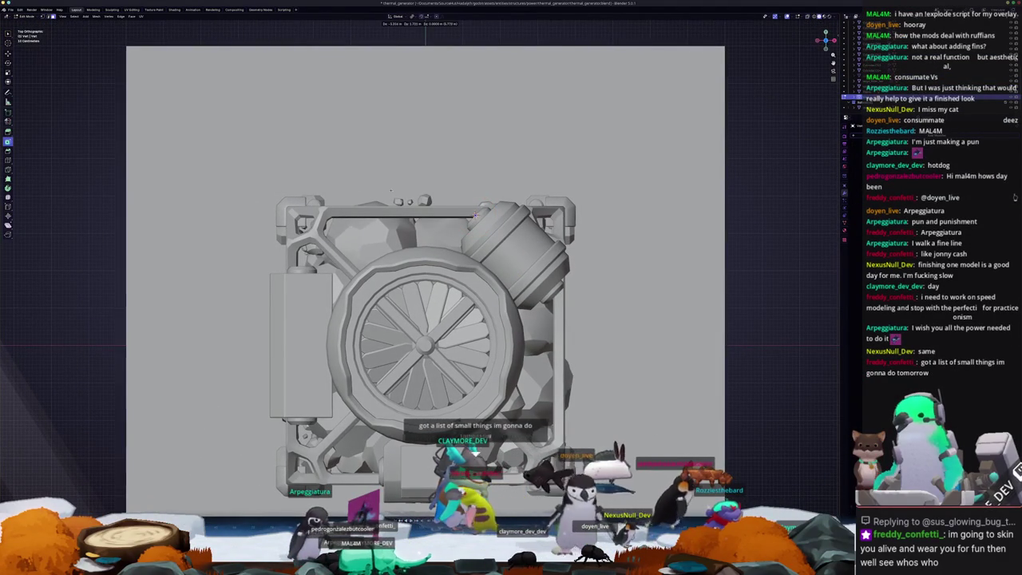
key(e)
shift+middle_drag(474, 214, 579, 238)
key(alt+z)
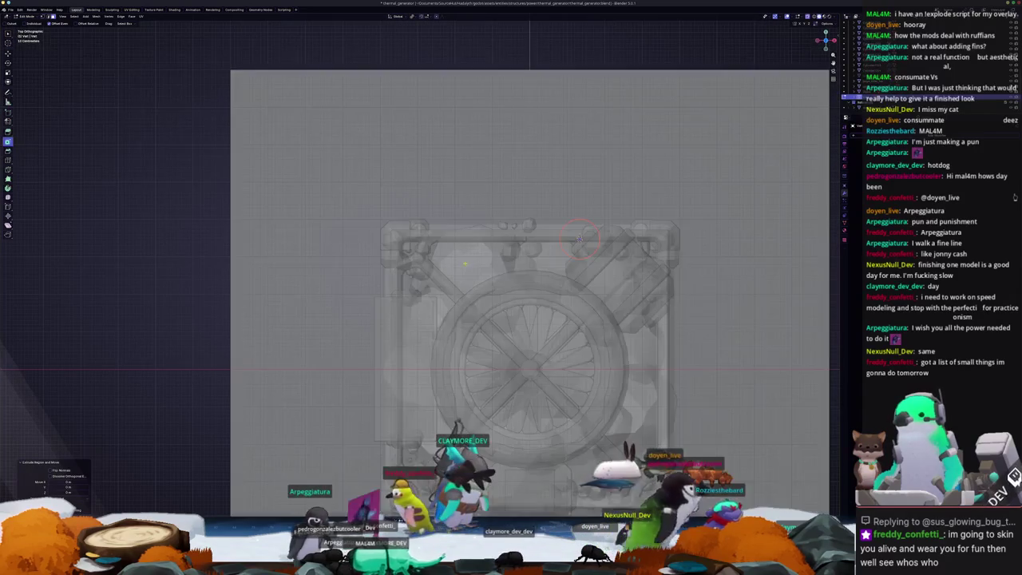
key(alt+z)
scroll(567, 240, down, 1)
key(Tab)
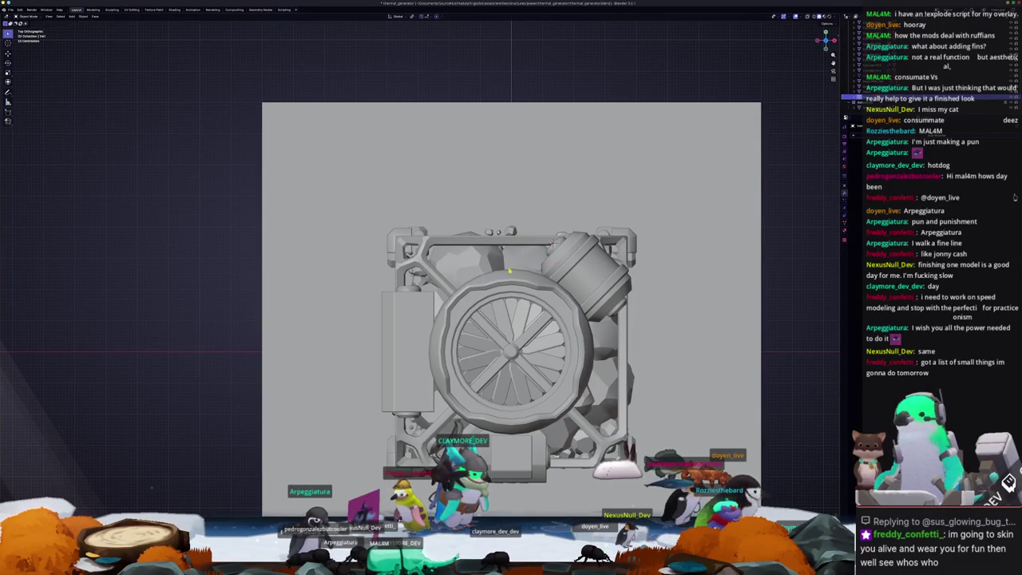
click(503, 268)
mouse_move(509, 269)
middle_down()
mouse_move(461, 209)
mouse_move(479, 254)
mouse_move(517, 271)
middle_up()
key(Tab)
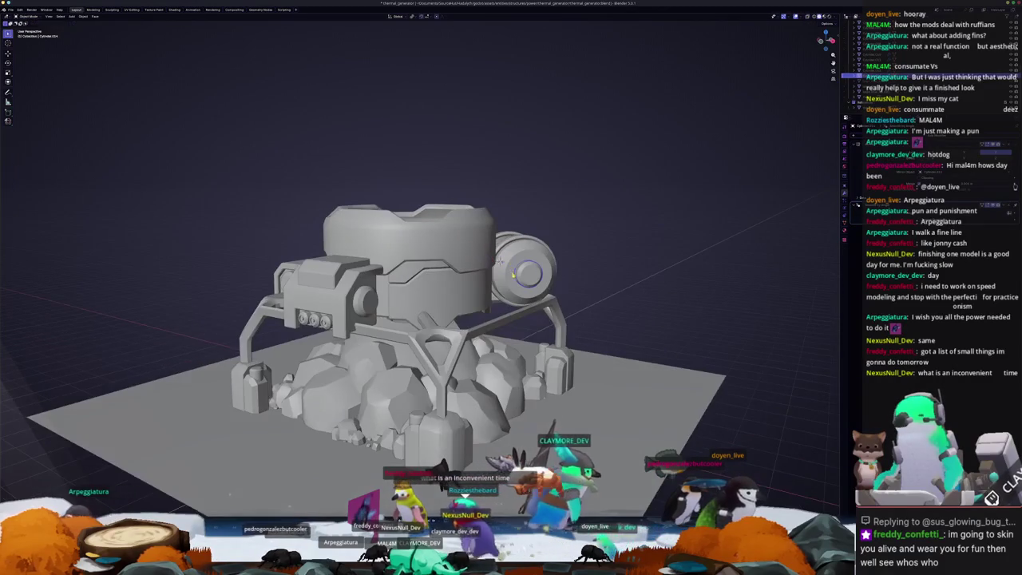
key(l)
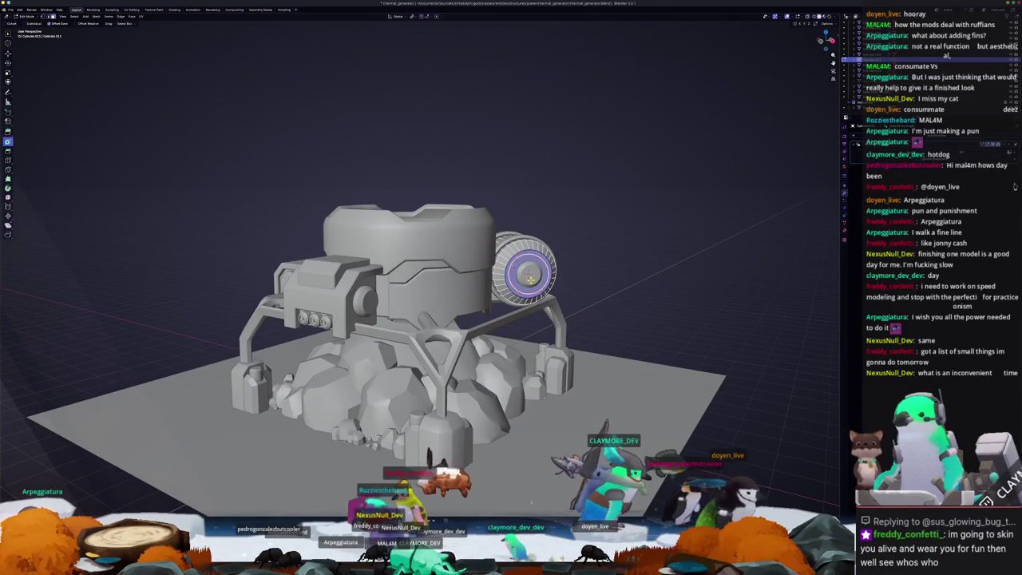
key(Tab)
key(shift+a)
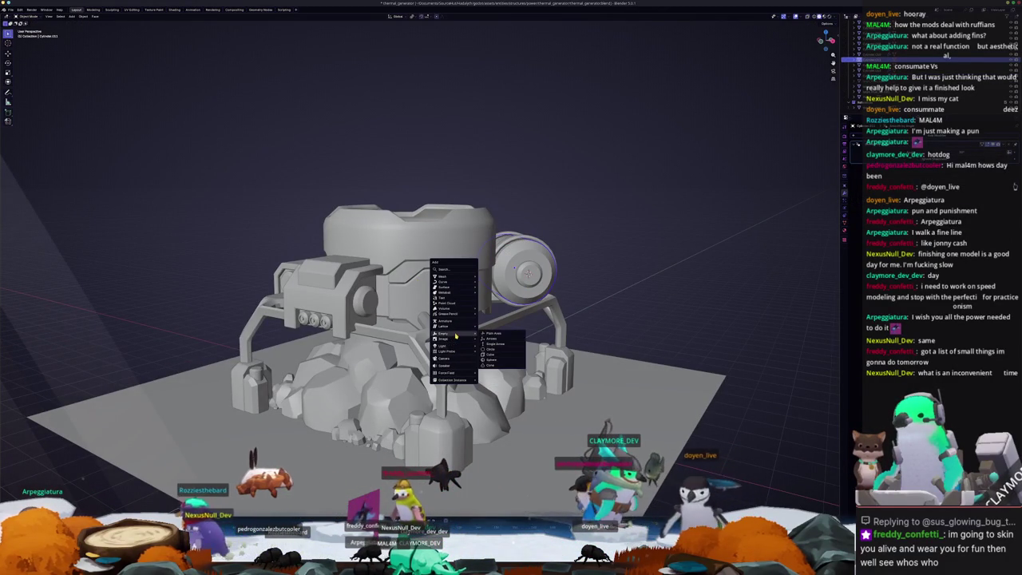
mouse_move(443, 276)
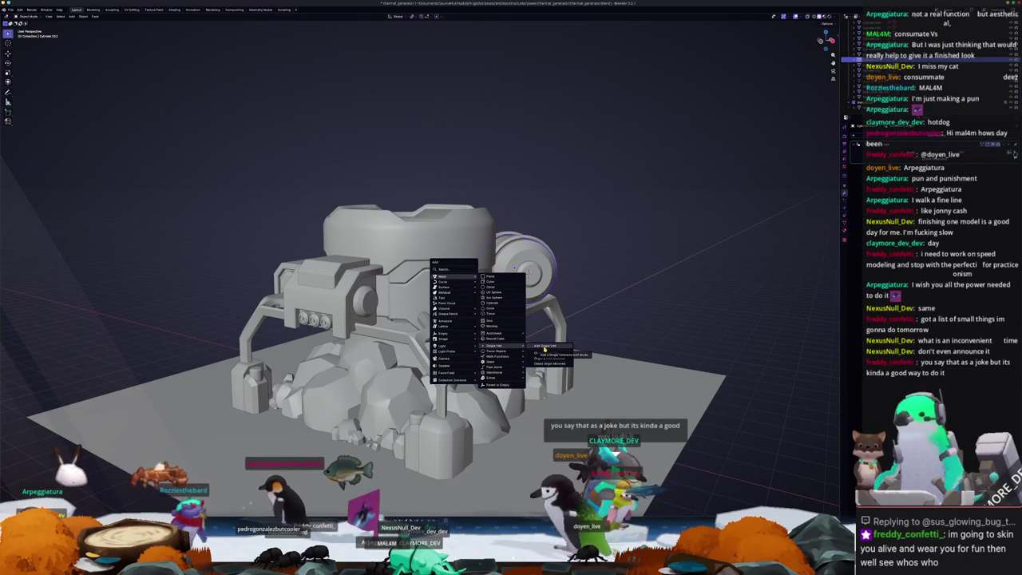
Step: Add a Single Vert mesh object and check it from top and perspective views
click(543, 349)
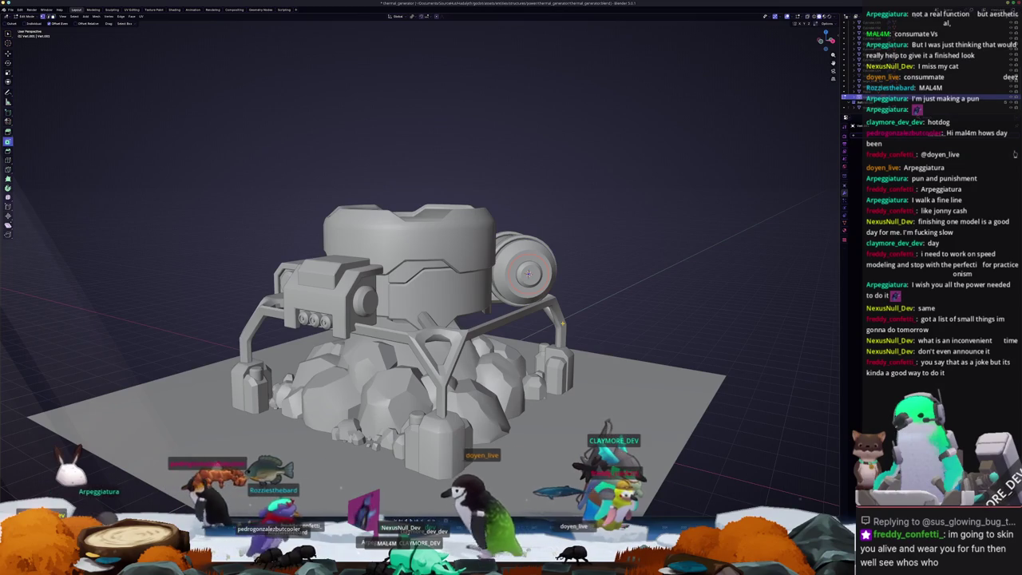
key(KP_7)
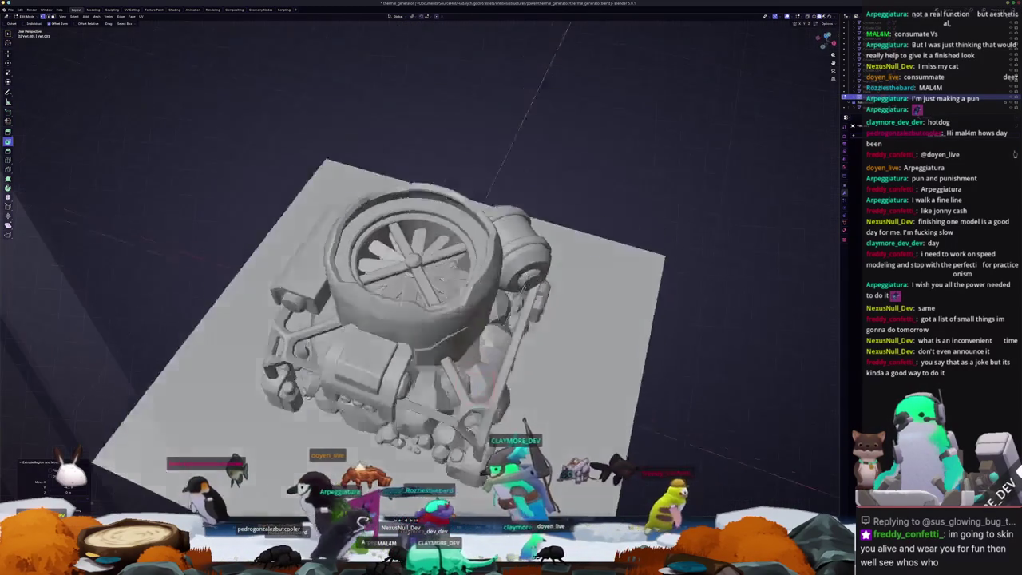
middle_drag(524, 237, 479, 303)
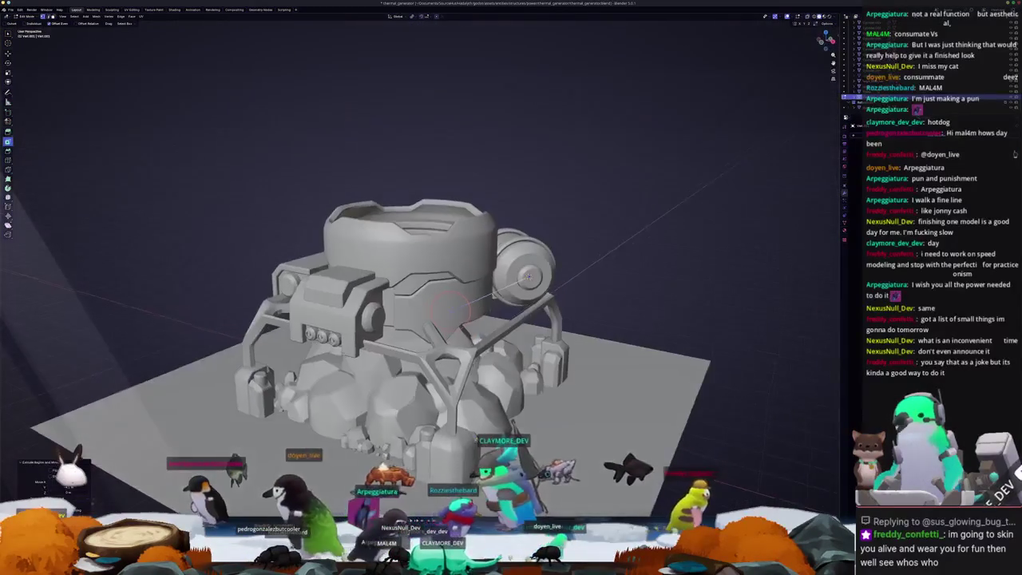
Step: Select the front cylinder and, in top-view edit mode, add an edge loop across it
key(Tab)
click(372, 315)
key(Tab)
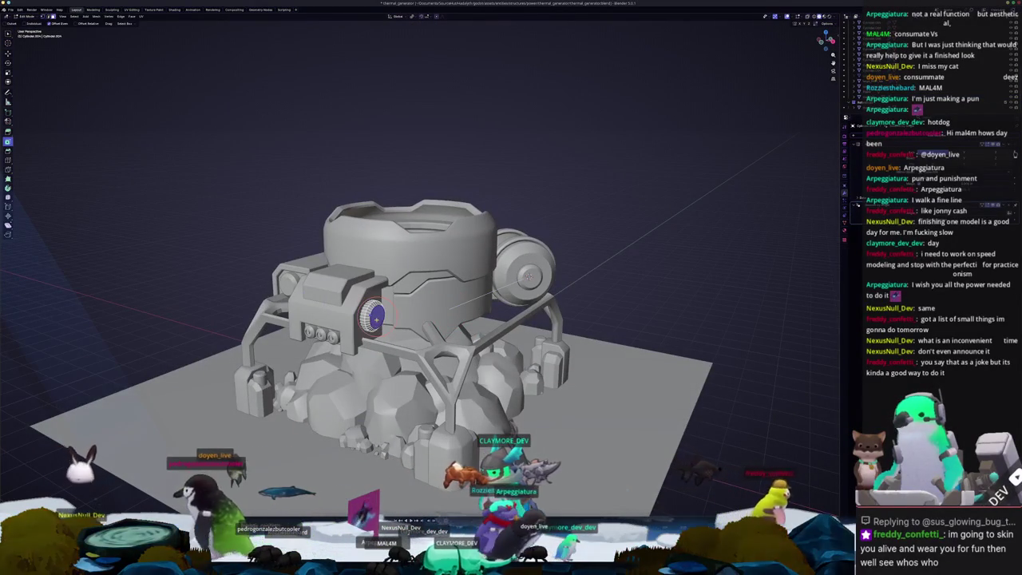
key(ctrl+Tab)
key(Tab)
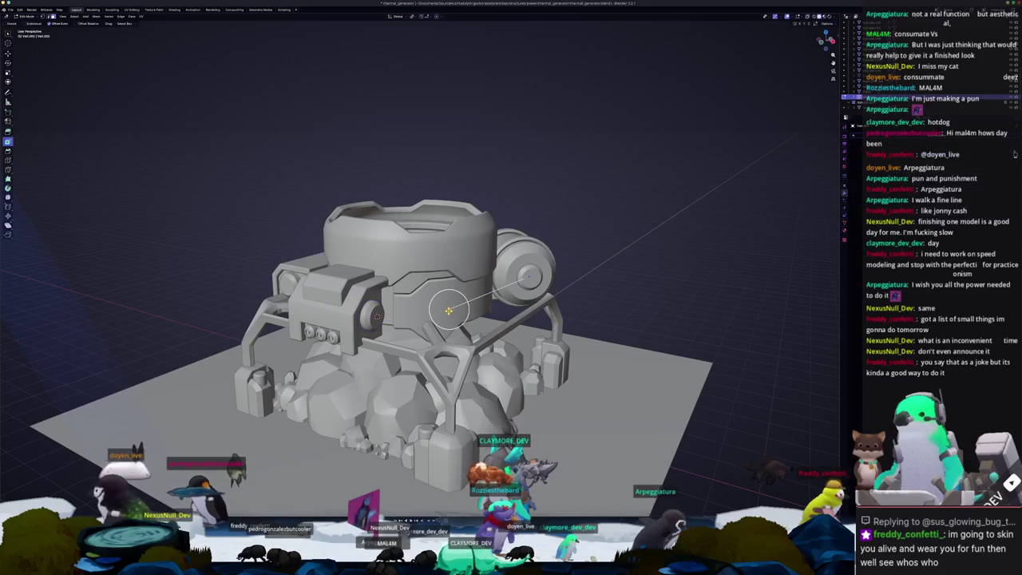
key(KP_7)
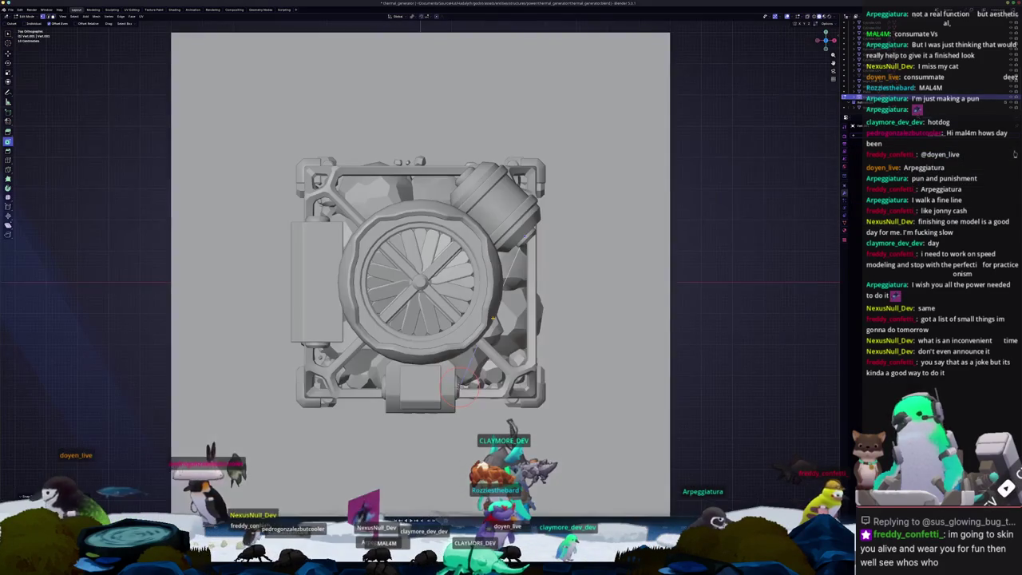
key(ctrl+r)
click(458, 386)
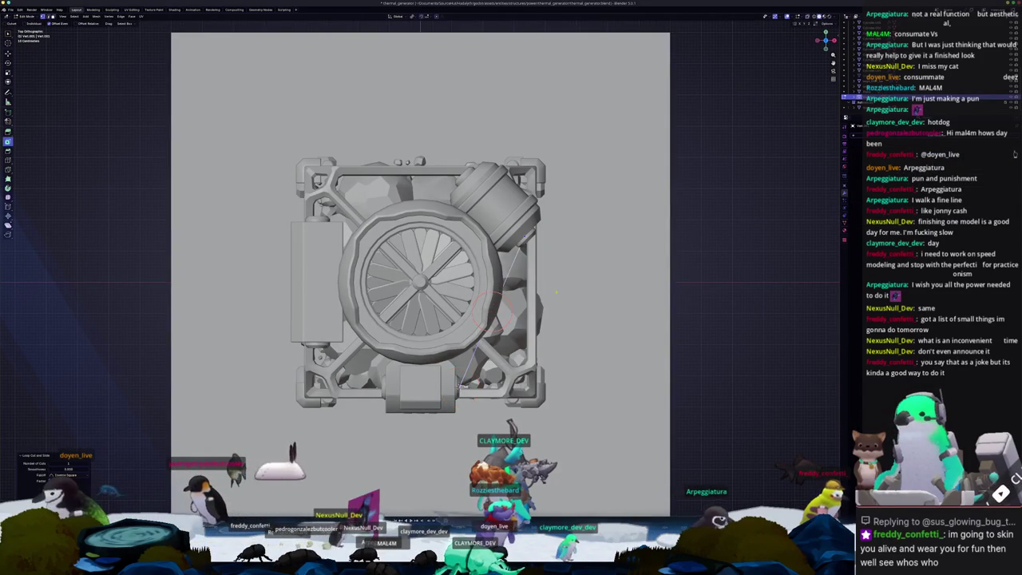
Step: Slide the path vertices along their edges toward the round side tank
key(shift+v)
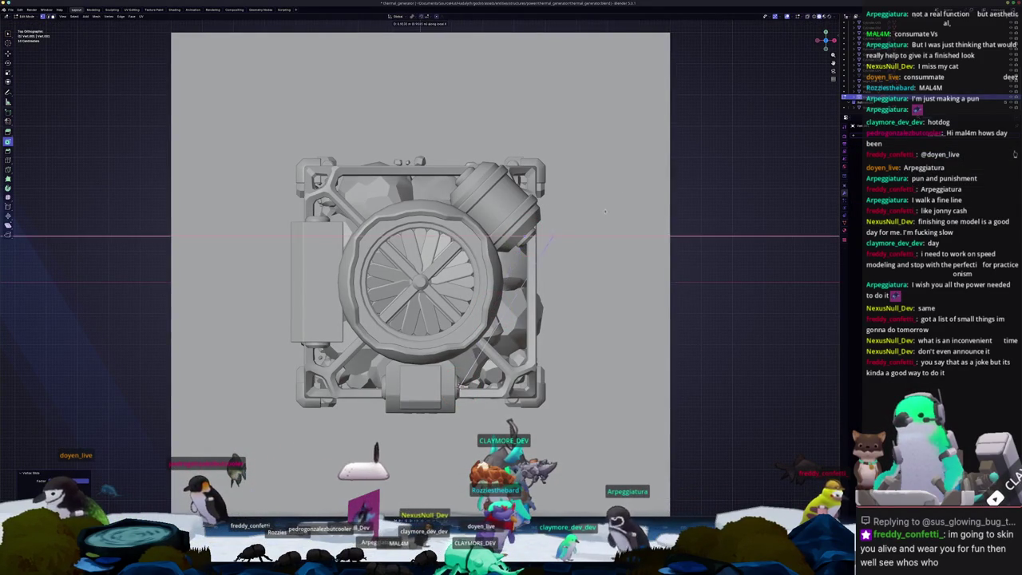
click(537, 247)
key(c)
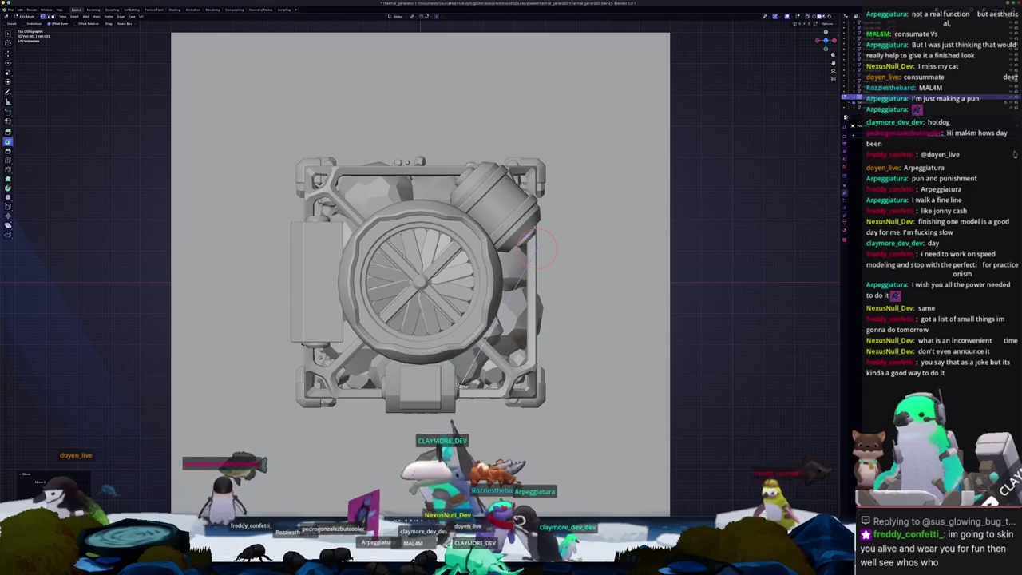
key(Escape)
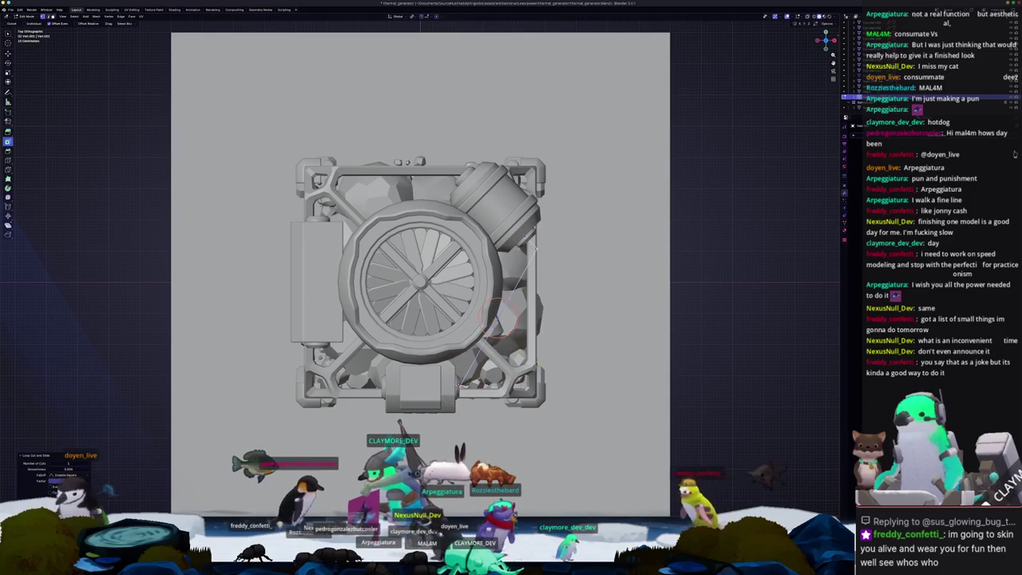
key(shift+v)
click(428, 391)
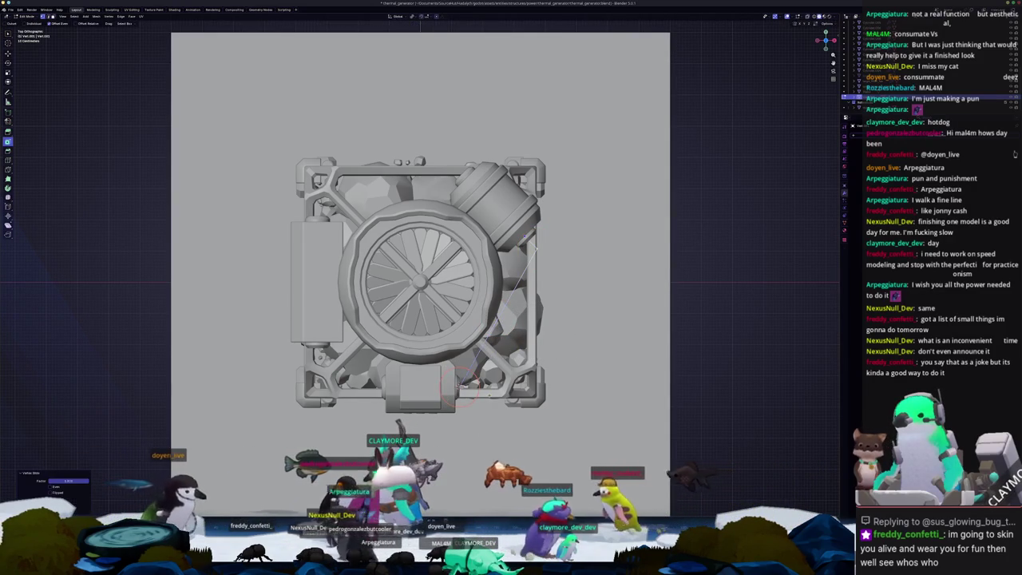
mouse_move(428, 391)
middle_down()
mouse_move(451, 323)
mouse_move(575, 316)
middle_up()
key(Tab)
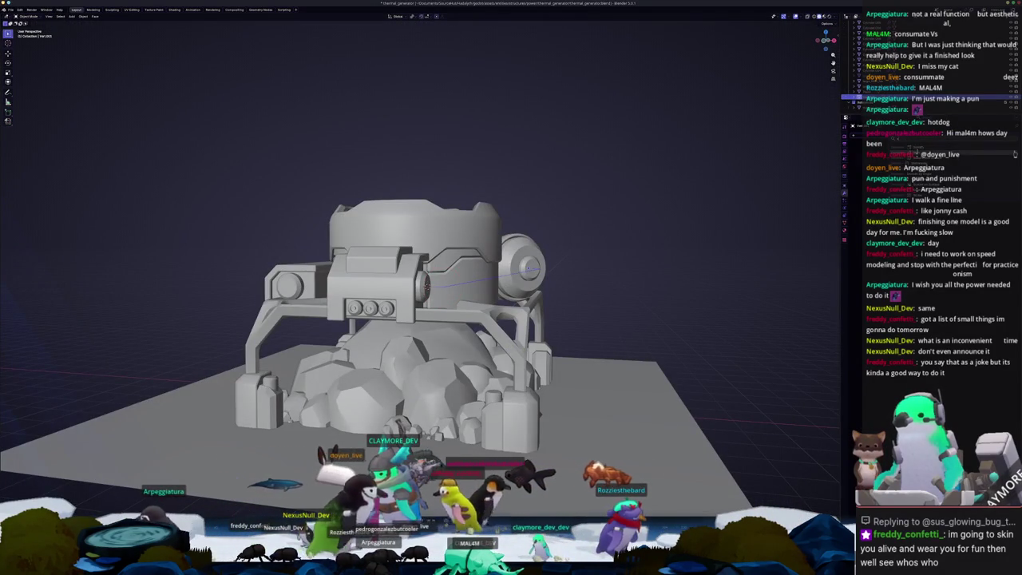
Step: In X-ray top view, slide the first path vertex diagonally along the fan housing's right side
key(Tab)
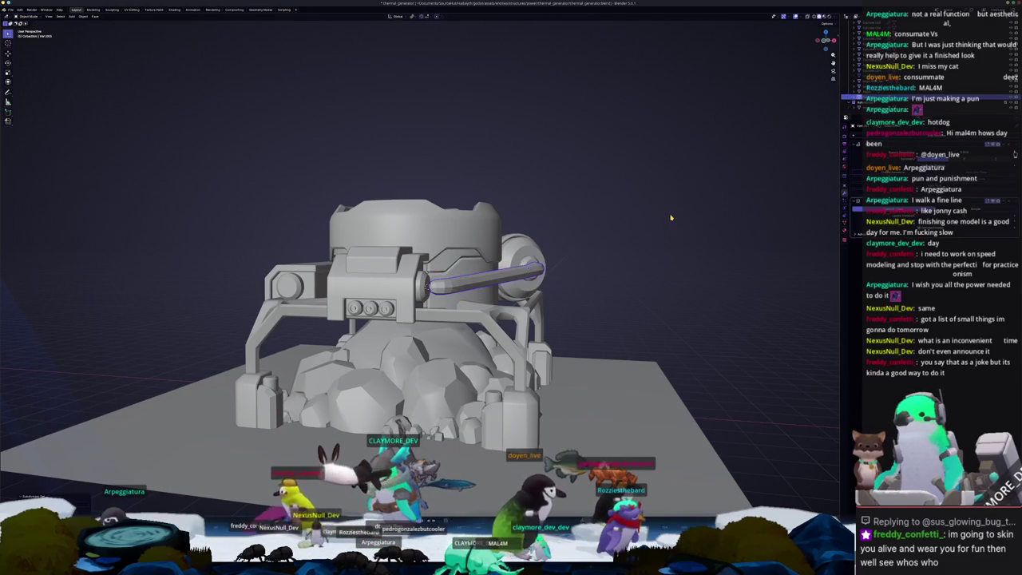
key(alt+z)
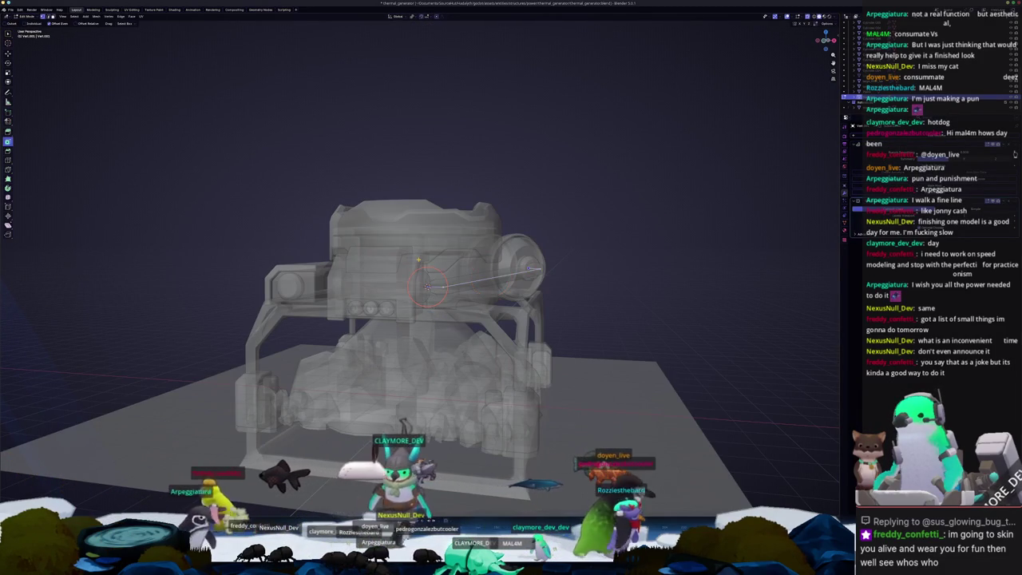
key(KP_7)
scroll(458, 384, up, 2)
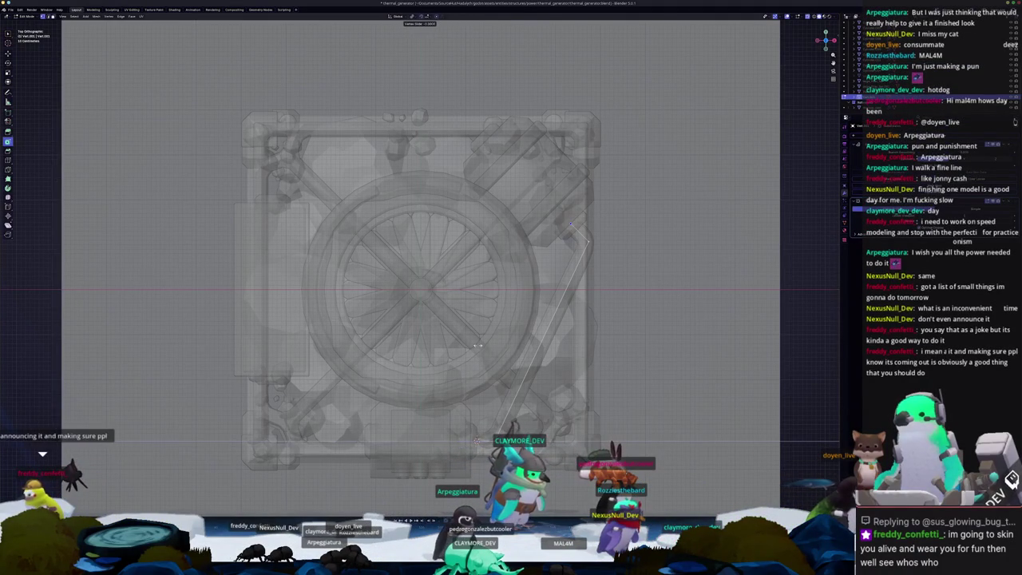
scroll(475, 438, up, 2)
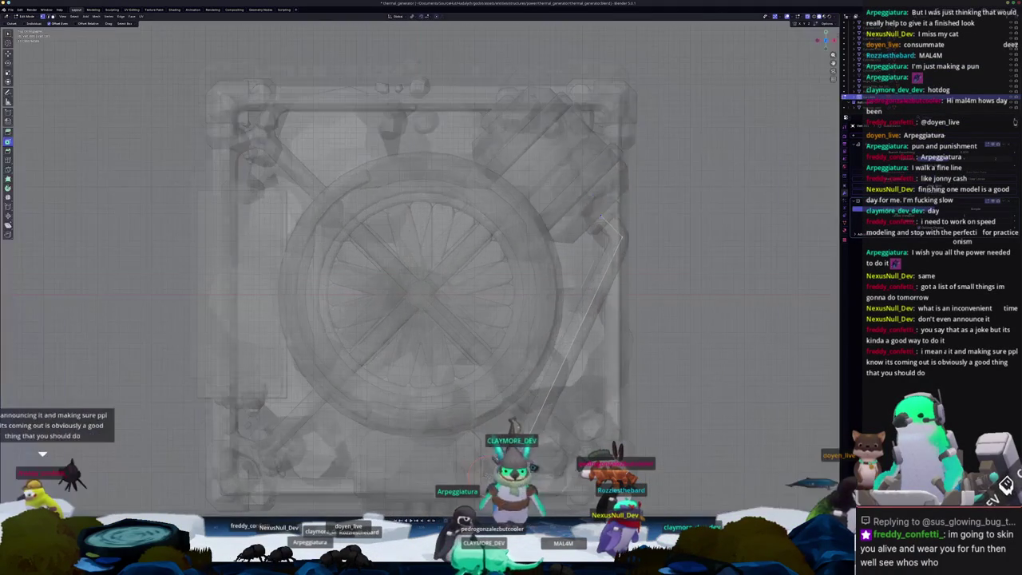
scroll(475, 399, up, 1)
scroll(476, 360, up, 1)
scroll(479, 303, up, 2)
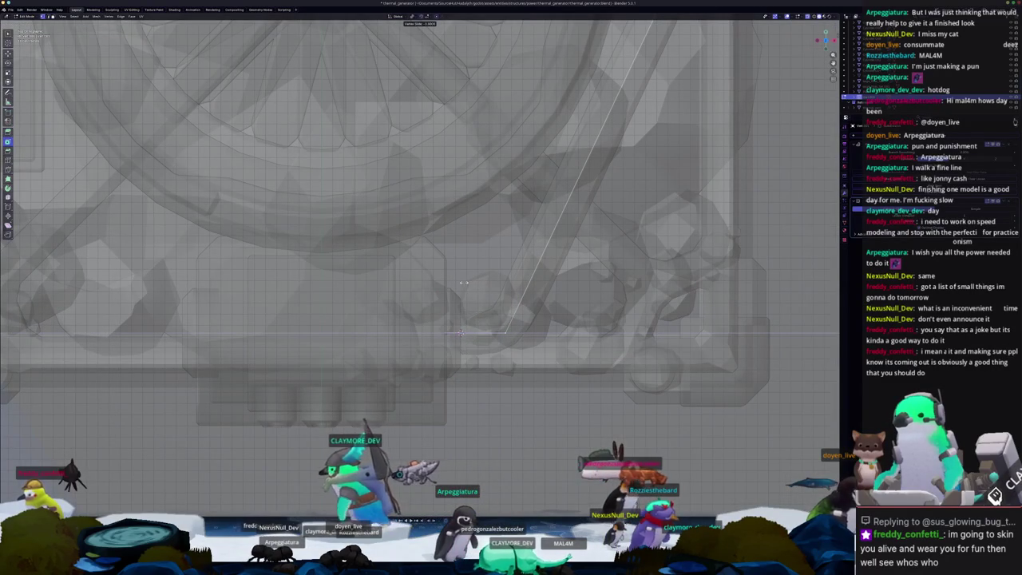
scroll(459, 295, down, 5)
click(493, 323)
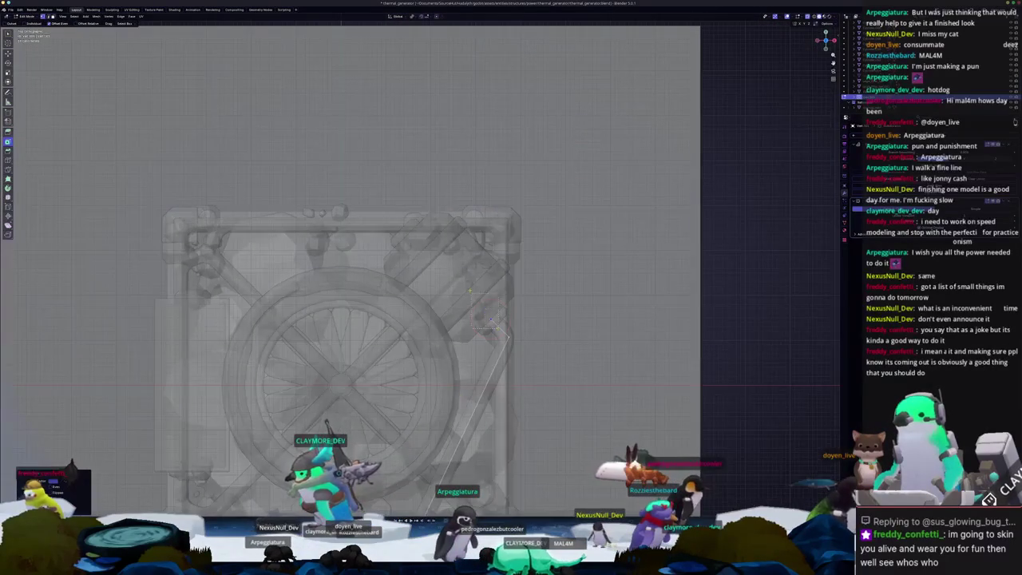
Step: Move another path vertex to bend the path's end, then return to solid view
scroll(491, 317, up, 5)
key(g)
key(g)
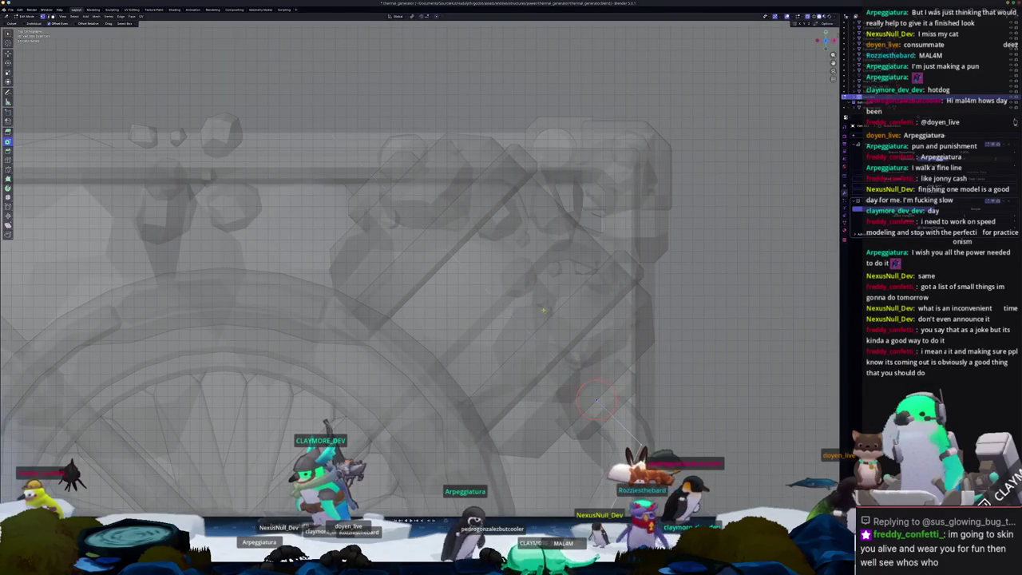
scroll(542, 310, down, 5)
key(alt+z)
middle_drag(543, 309, 316, 304)
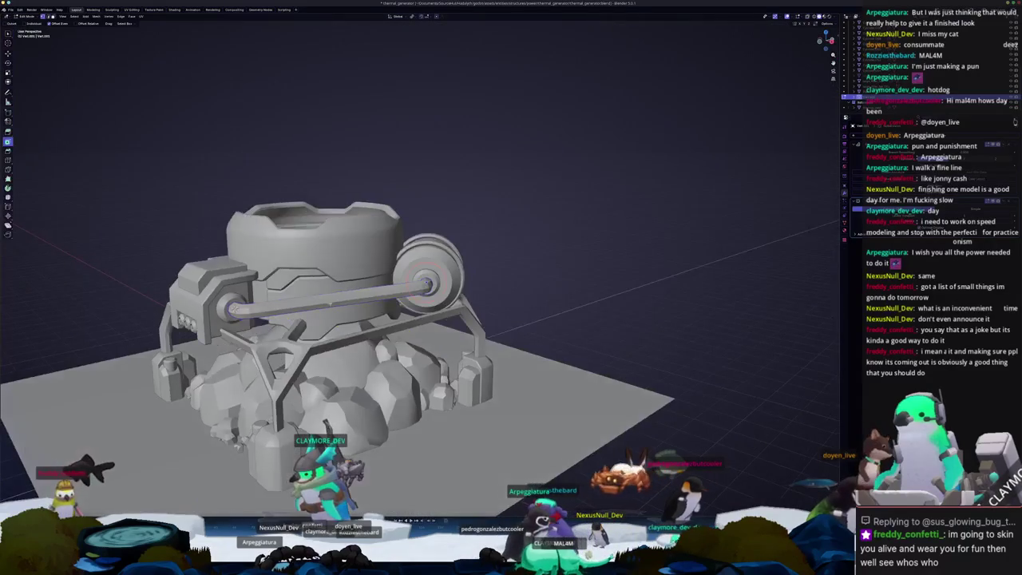
Step: Add an edge loop to the pipe and move its vertices along Z
key(alt+z)
click(340, 300)
key(g)
key(z)
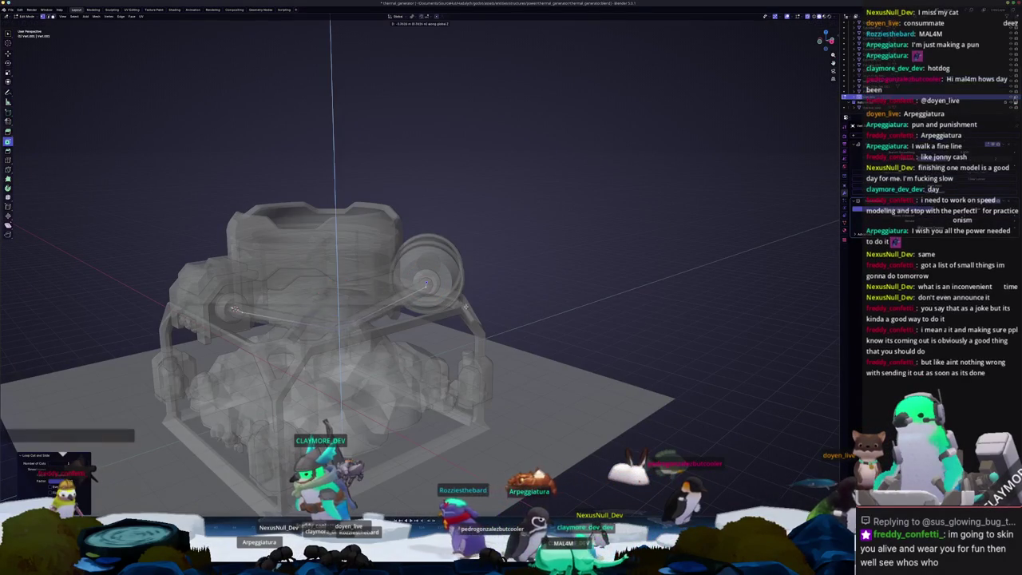
click(466, 296)
Step: From a more frontal view, shift the pipe vertices sideways along X
key(alt+z)
scroll(479, 303, up, 2)
scroll(494, 310, up, 4)
mouse_move(447, 320)
middle_down()
mouse_move(482, 318)
mouse_move(380, 321)
middle_up()
key(g)
key(x)
click(482, 318)
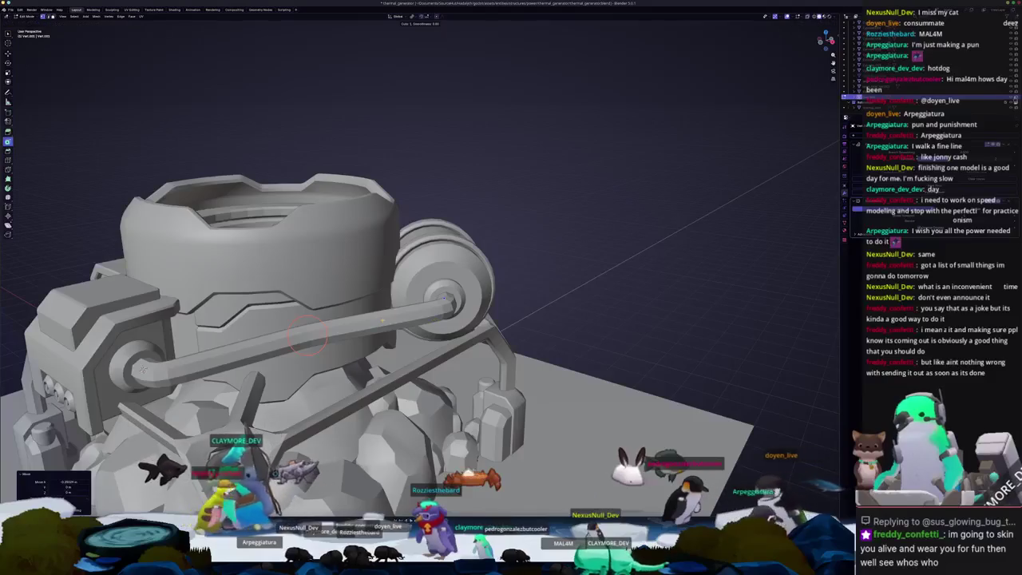
Step: Undo the last change and set the pipe's bend position along X in X-ray top view
key(ctrl+z)
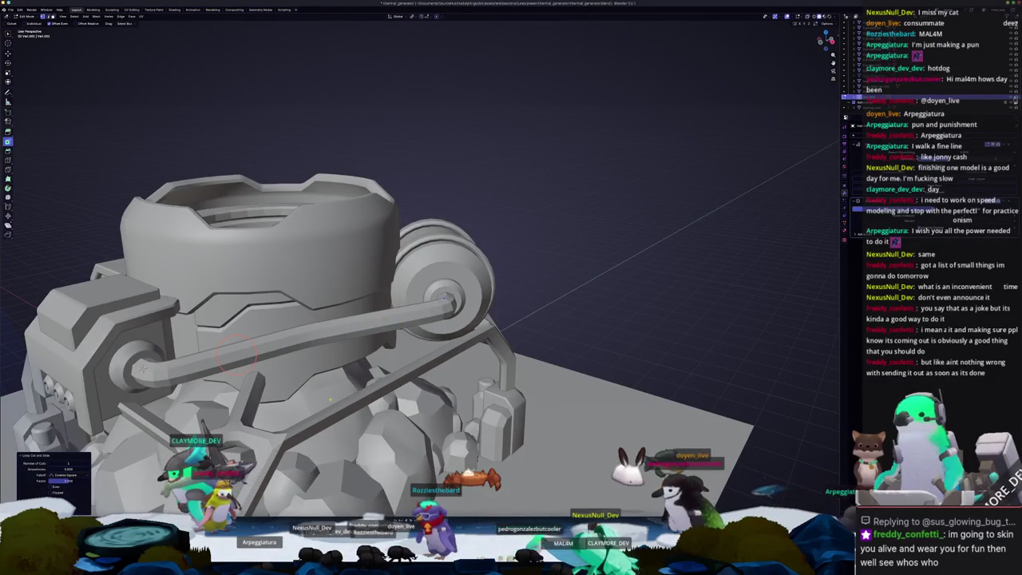
key(KP_7)
key(alt+z)
scroll(363, 308, down, 3)
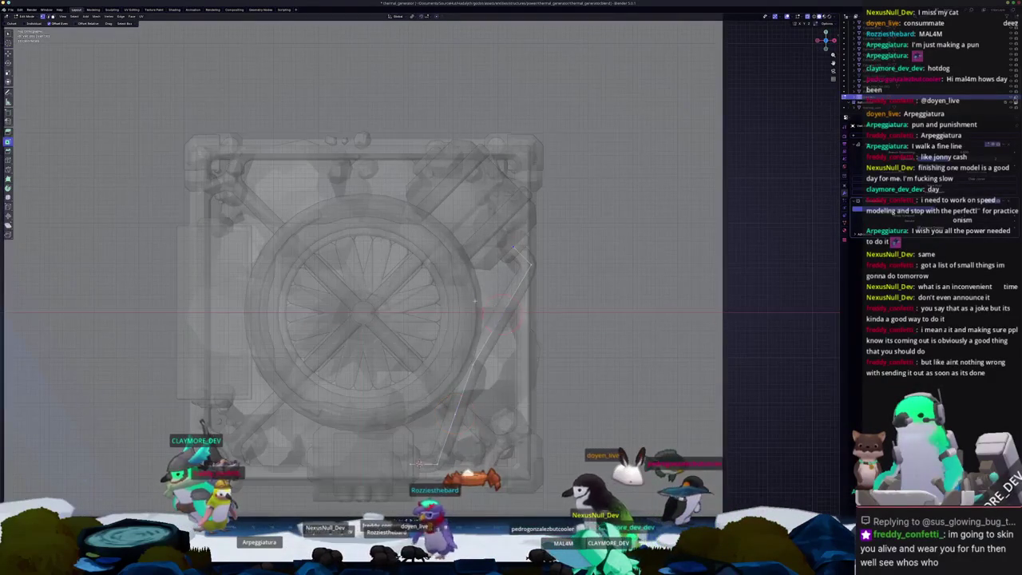
key(g)
key(x)
click(548, 325)
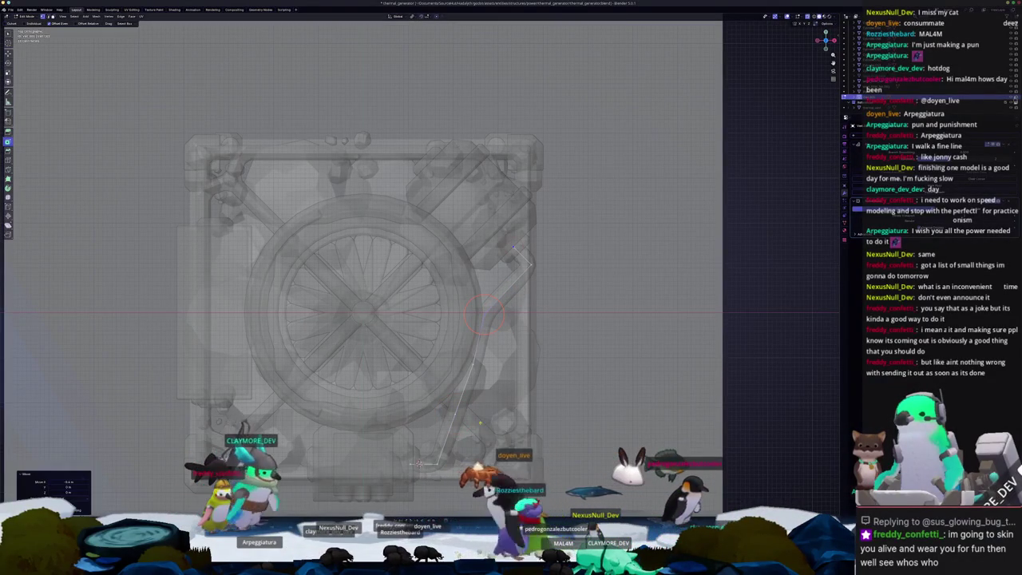
Step: Move the lower pipe segment along X toward the wheel hub
key(g)
key(x)
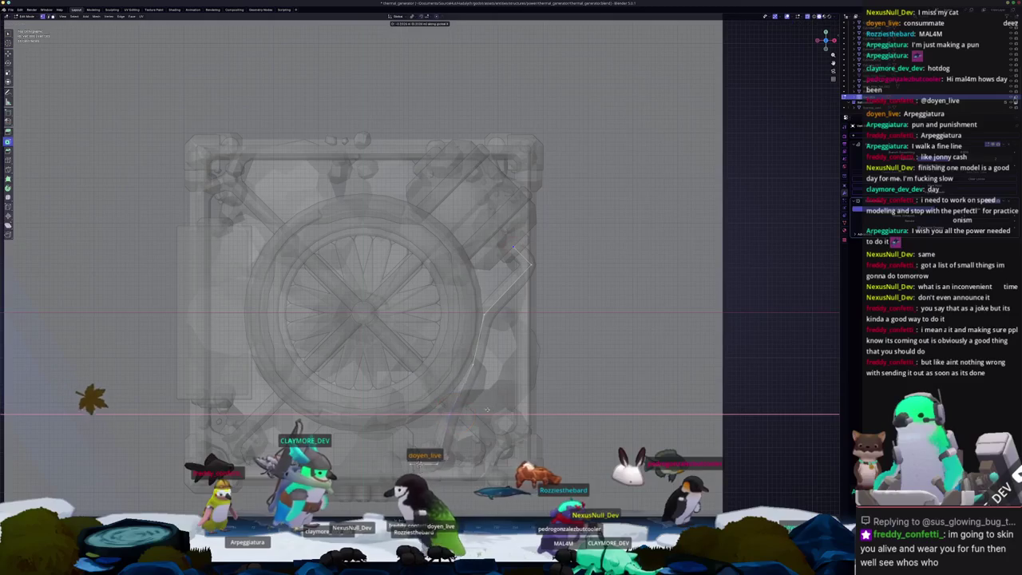
click(474, 405)
key(alt+z)
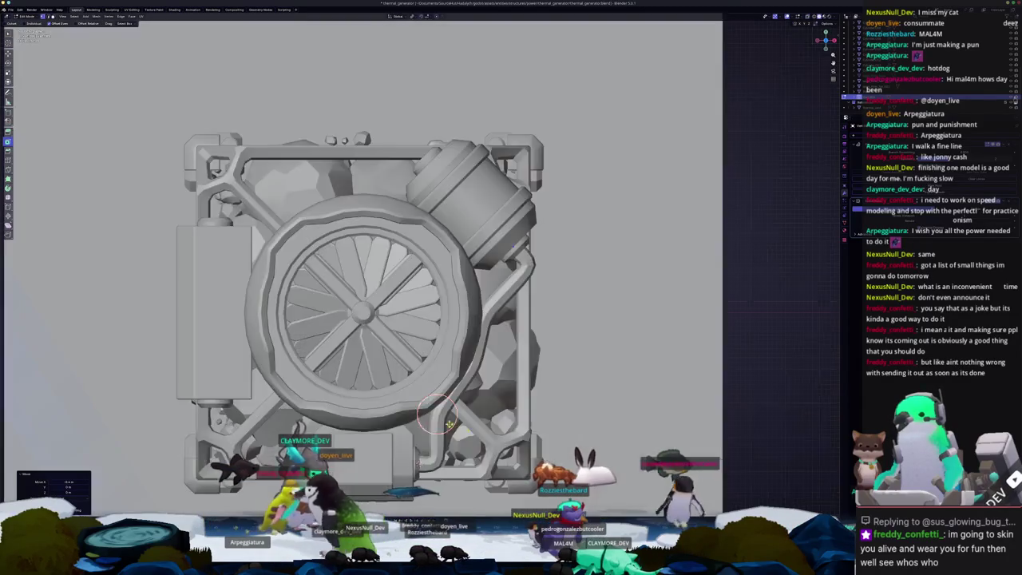
middle_drag(474, 405, 284, 286)
Step: Flatten the selected pipe points along Z and lower them vertically
key(alt+z)
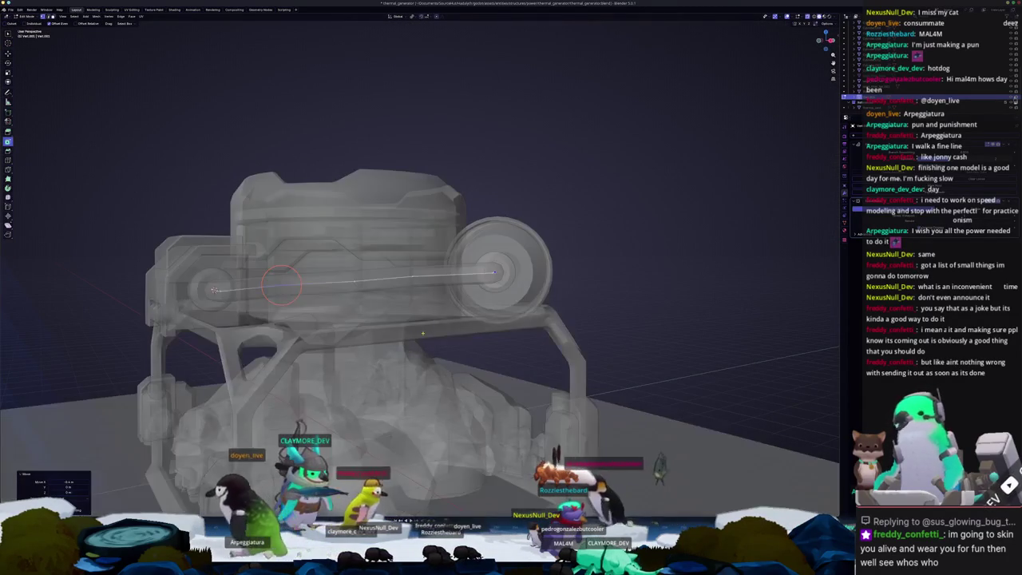
key(s)
key(z)
click(260, 217)
key(alt+z)
key(g)
key(z)
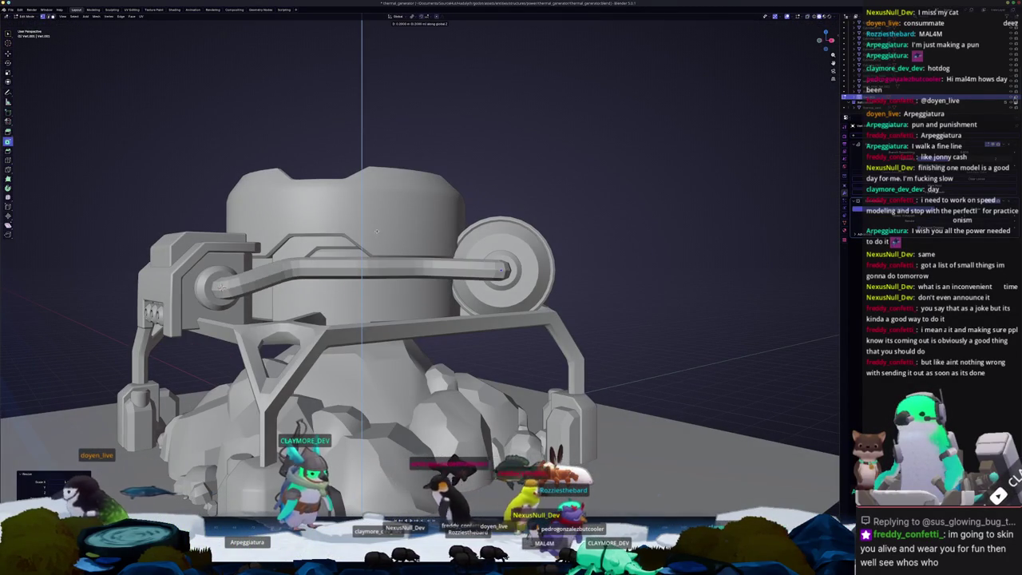
click(377, 236)
mouse_move(377, 236)
middle_down()
mouse_move(375, 304)
mouse_move(413, 296)
middle_up()
Step: Adjust the pipe's height along Z once more, leaving a solid bent tube
key(Tab)
key(alt+z)
key(g)
key(z)
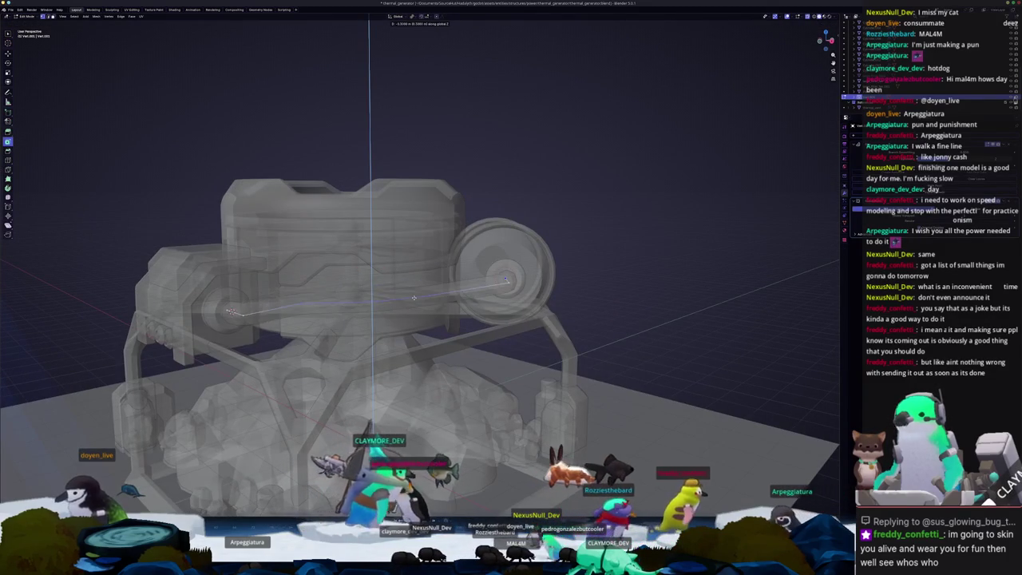
click(414, 297)
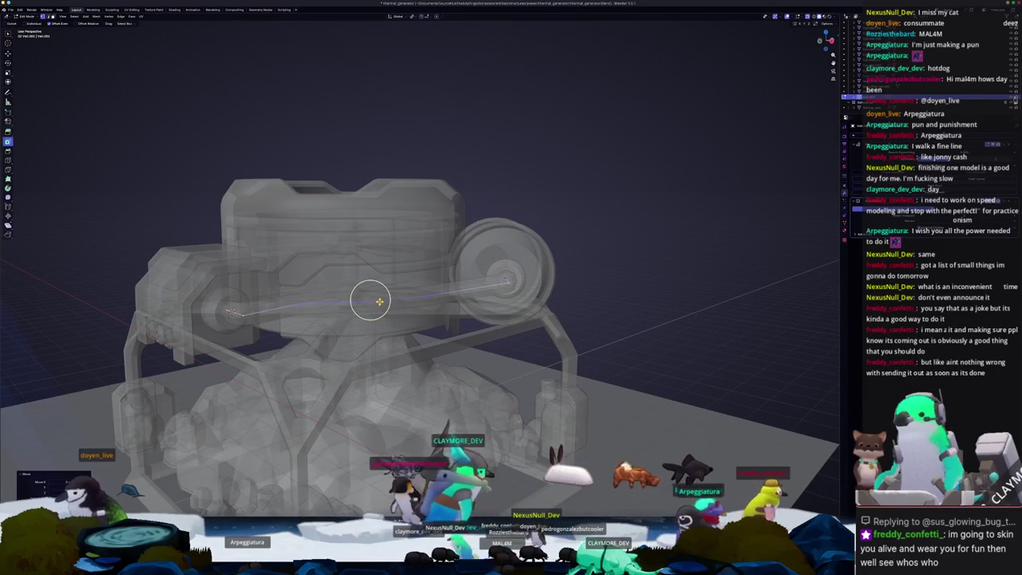
key(Tab)
key(alt+z)
middle_drag(311, 319, 357, 322)
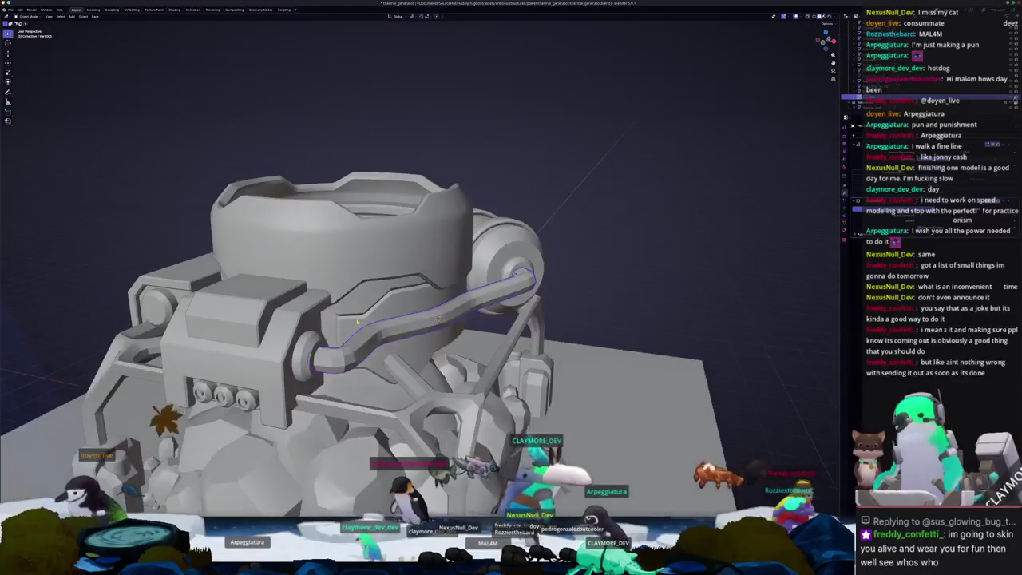
Step: Add a cube at the pipe, rotate it to match the pipe in top view, and shrink it
key(shift+a)
click(359, 318)
key(s)
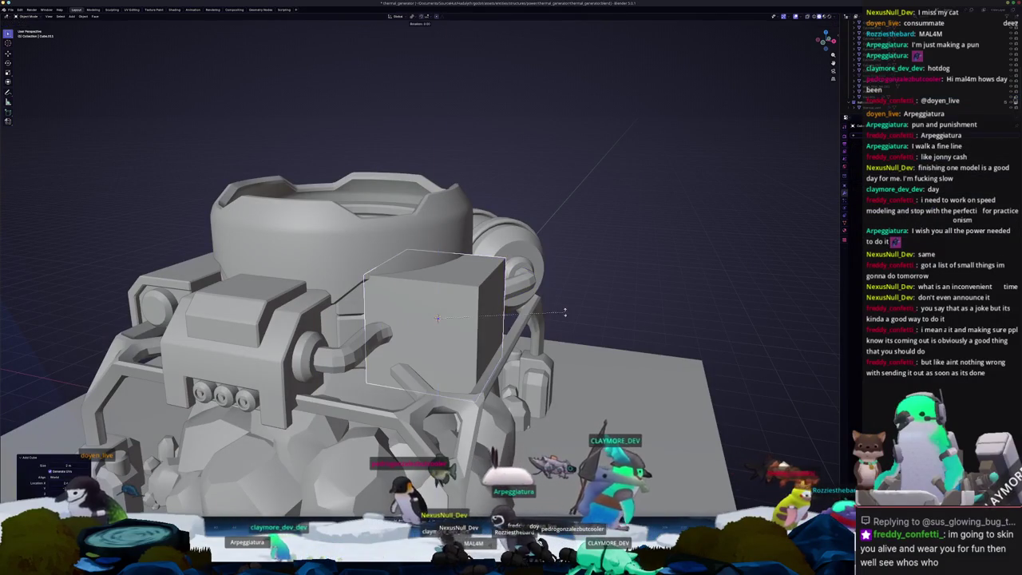
key(z)
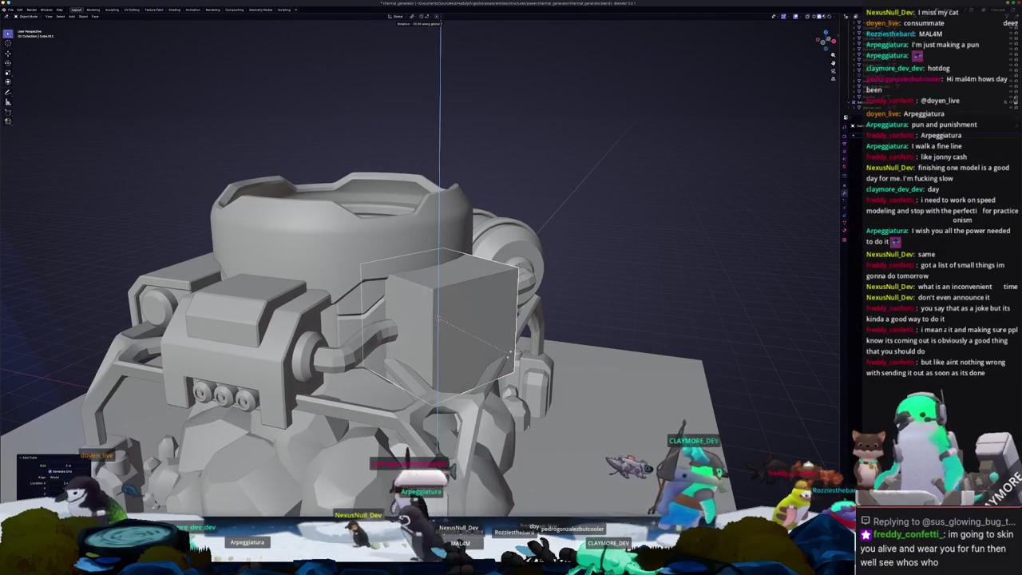
click(498, 364)
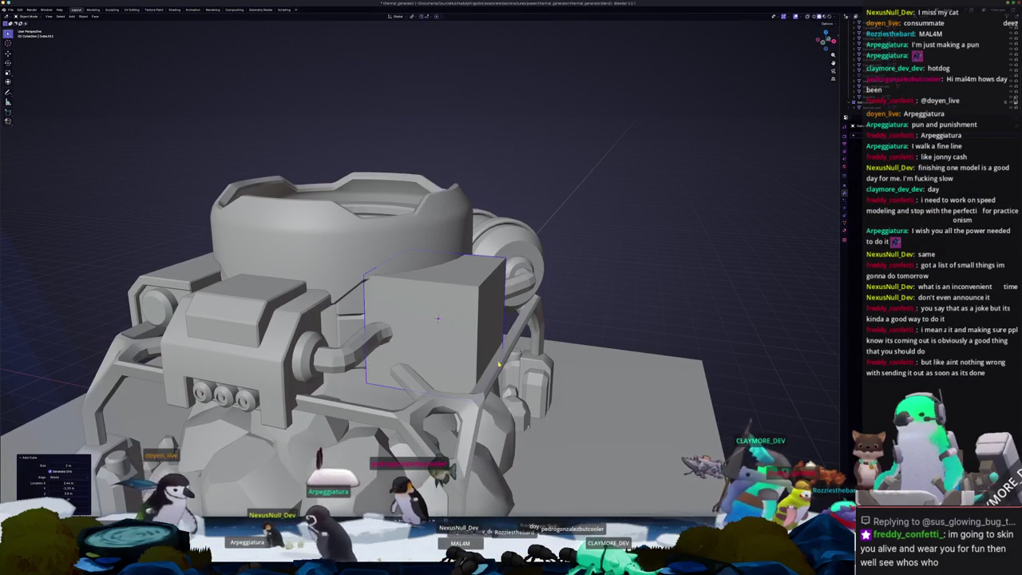
key(KP_7)
key(r)
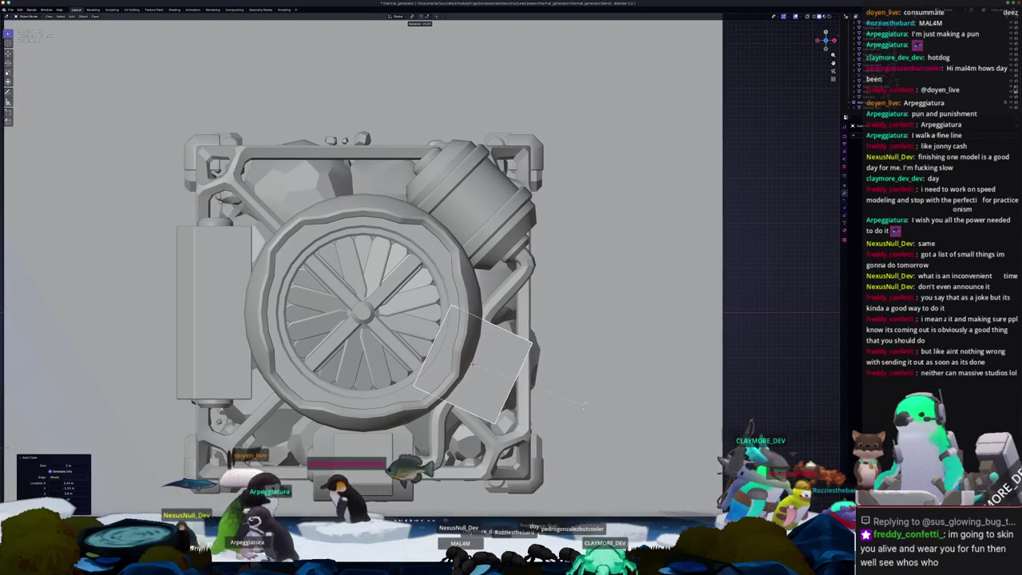
click(583, 405)
key(s)
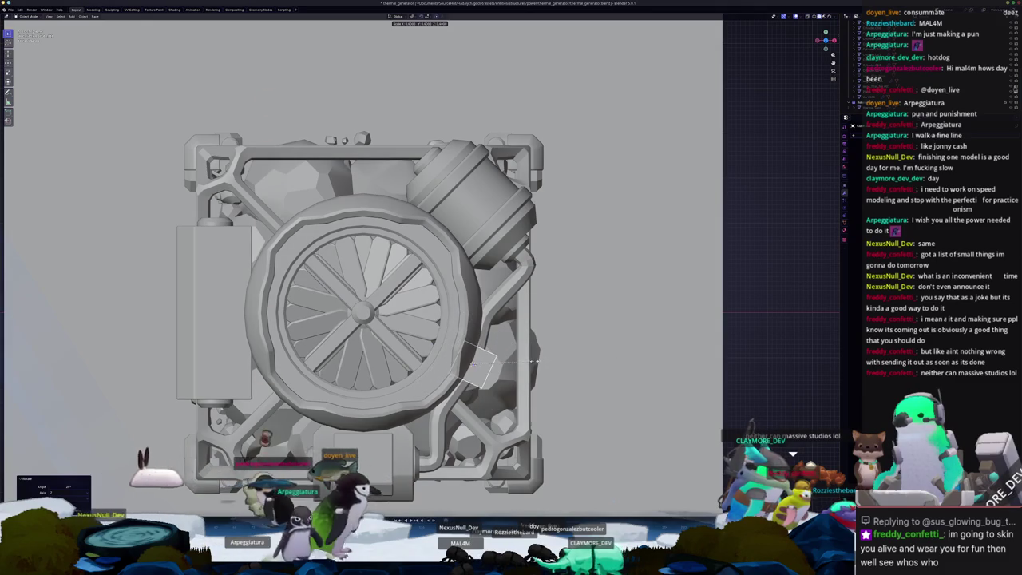
click(533, 361)
mouse_move(533, 361)
middle_down()
mouse_move(501, 329)
mouse_move(494, 340)
middle_up()
Step: Apply the cube's scale and bevel its edges into an octagonal collar
key(ctrl+a)
click(494, 337)
key(Tab)
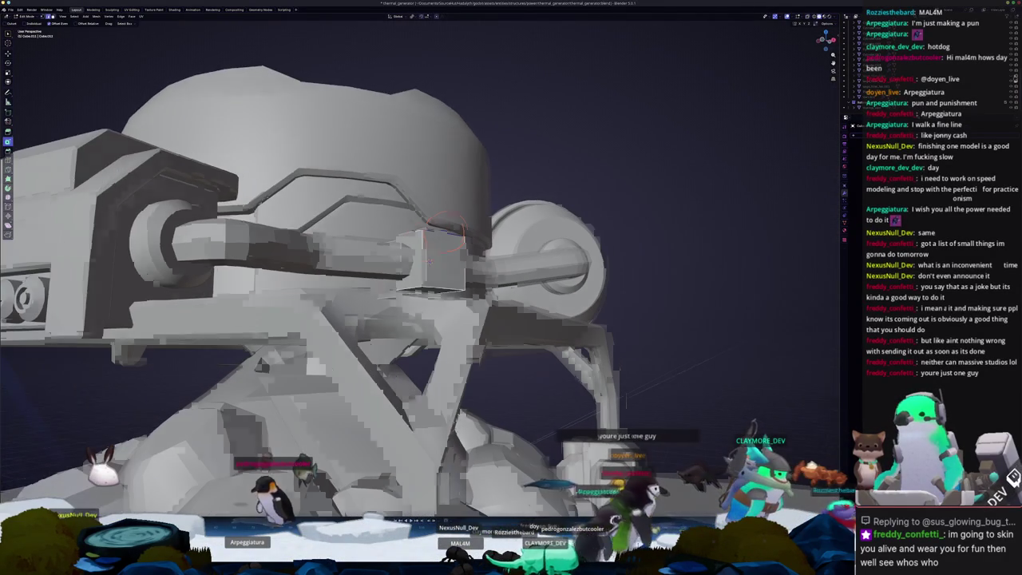
mouse_move(335, 316)
middle_down()
mouse_move(457, 287)
mouse_move(515, 296)
middle_up()
key(ctrl+b)
click(457, 287)
key(Tab)
Step: Apply the collar's transforms, enlarge it slightly around the pipe, and give it Shade Auto Smooth
key(ctrl+a)
click(527, 299)
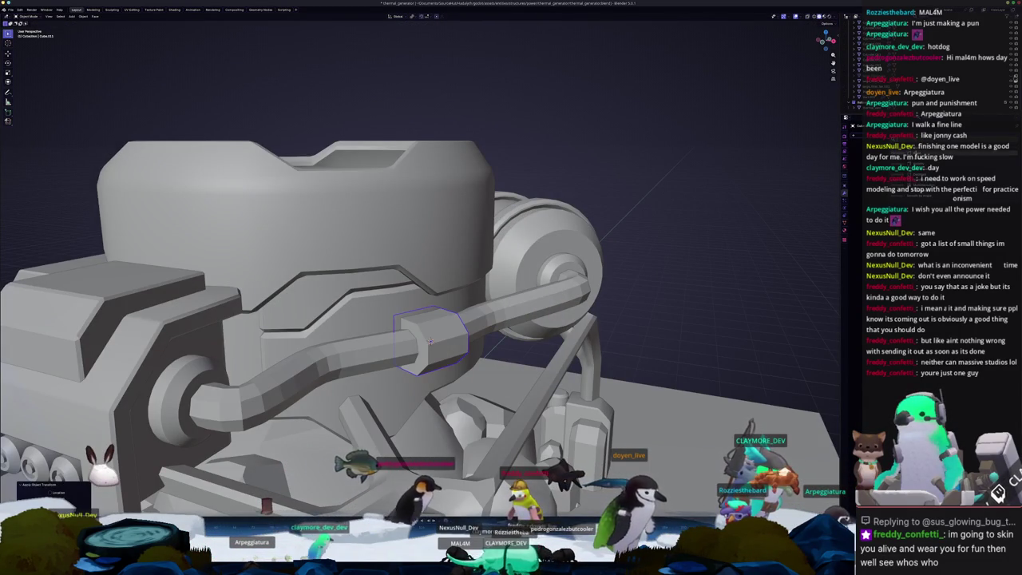
scroll(429, 340, up, 2)
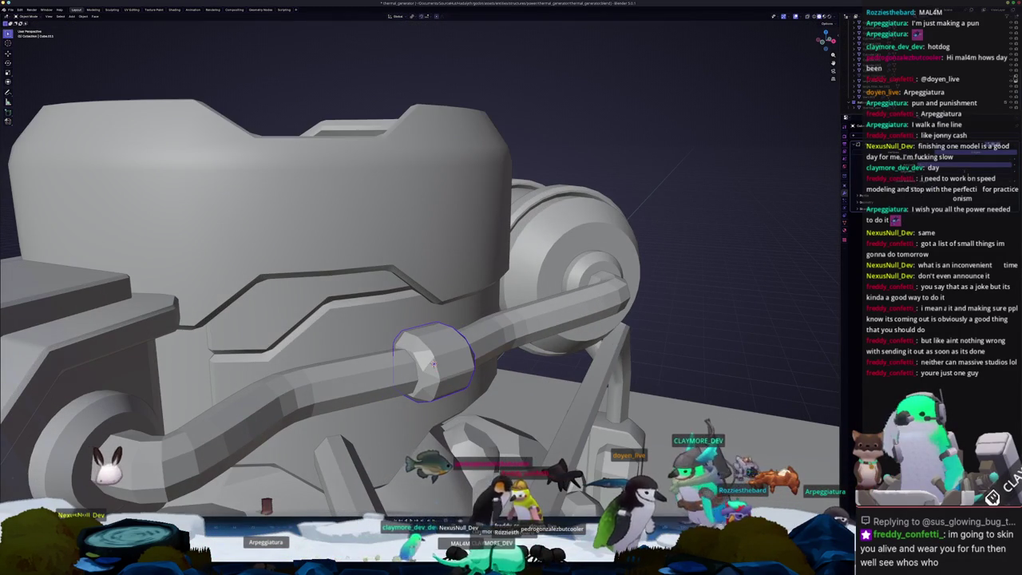
key(s)
right_click(717, 275)
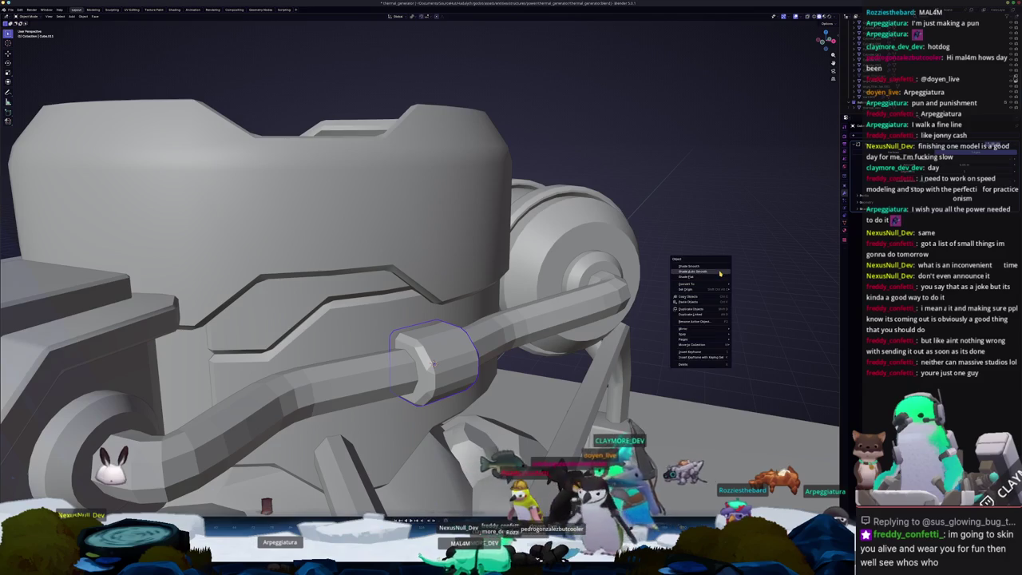
click(719, 273)
scroll(567, 302, down, 5)
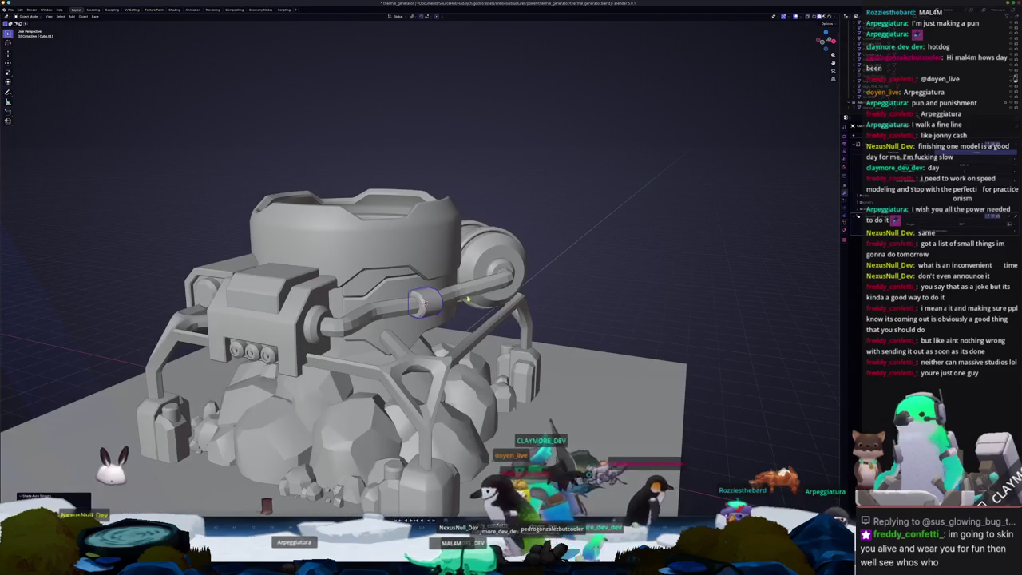
Step: Inspect the pipe's shape in edit mode from top and front X-ray views
mouse_move(480, 296)
middle_down()
mouse_move(423, 349)
mouse_move(392, 342)
middle_up()
key(Tab)
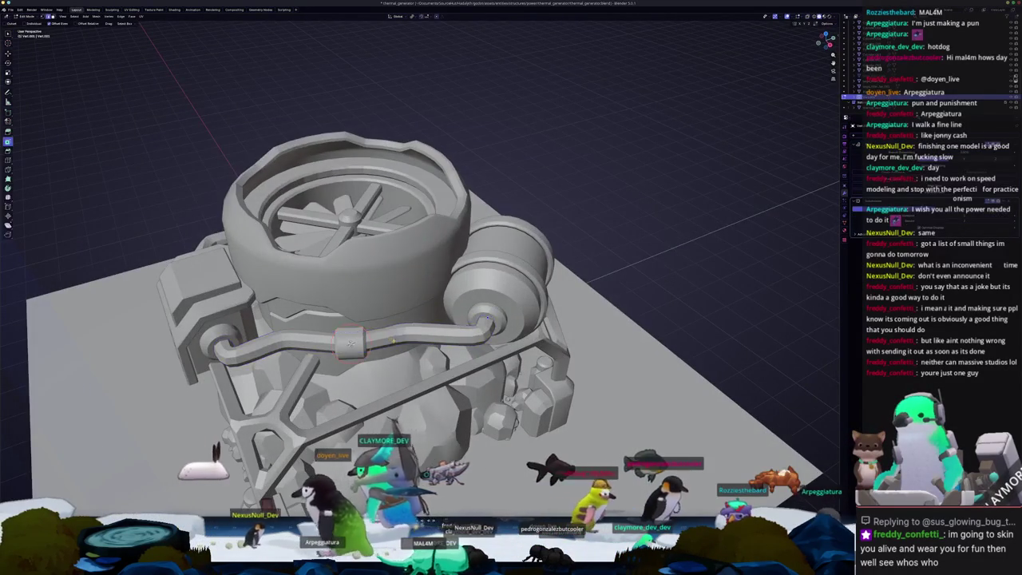
key(alt+z)
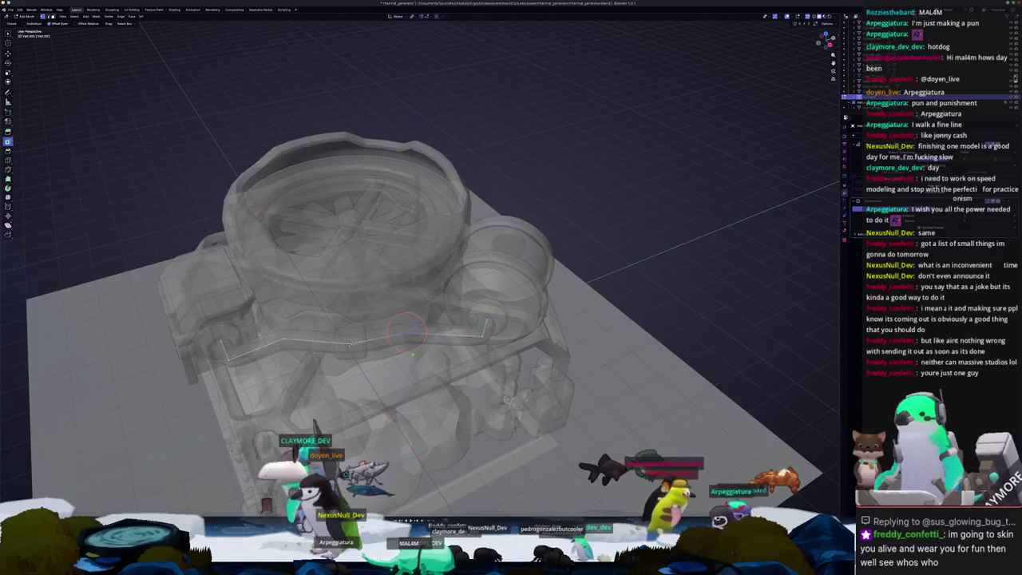
scroll(407, 337, up, 4)
key(alt+z)
scroll(400, 332, down, 2)
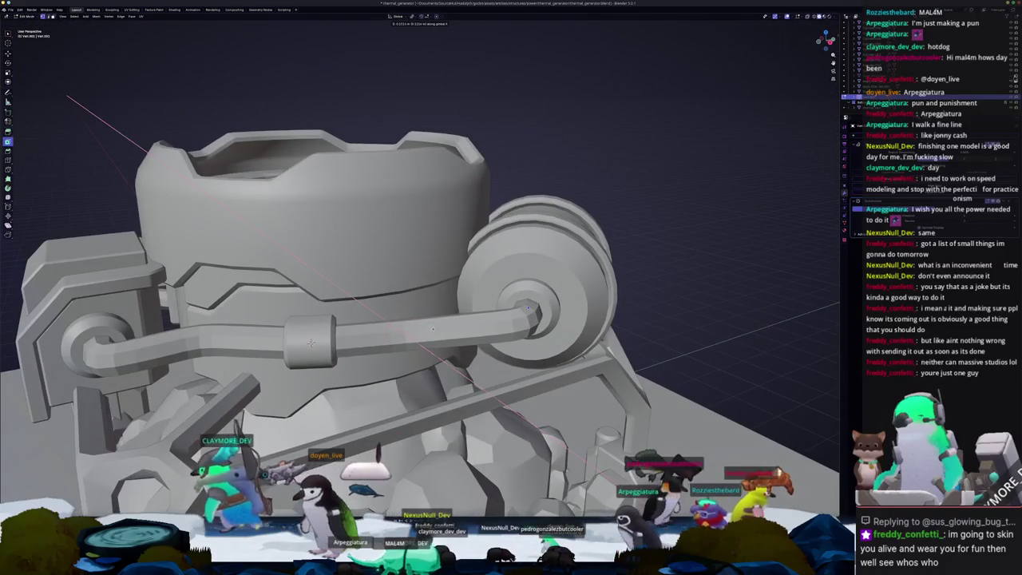
middle_drag(401, 332, 420, 364)
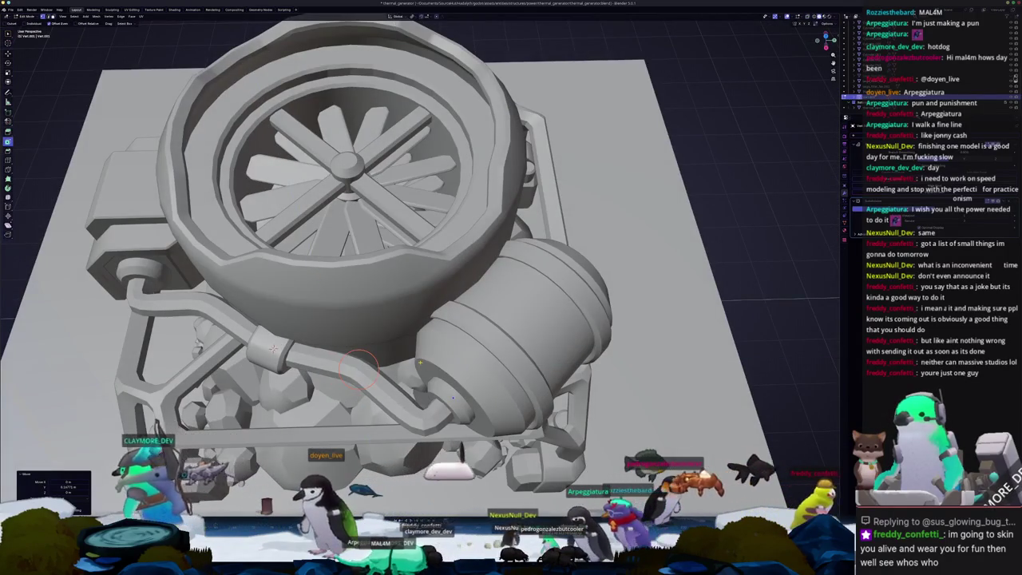
key(KP_1)
key(alt+z)
scroll(407, 319, up, 2)
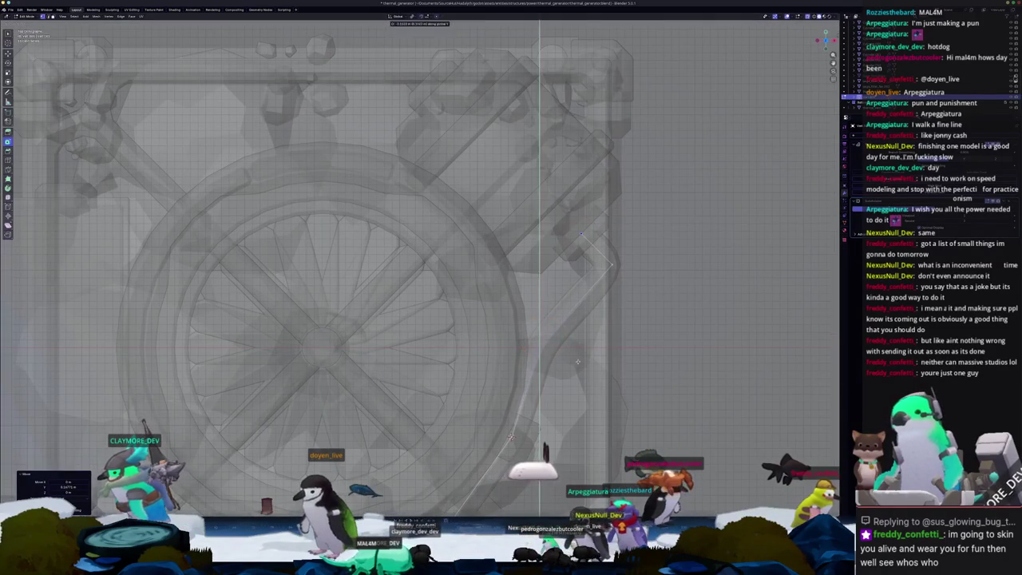
shift+middle_drag(415, 320, 399, 287)
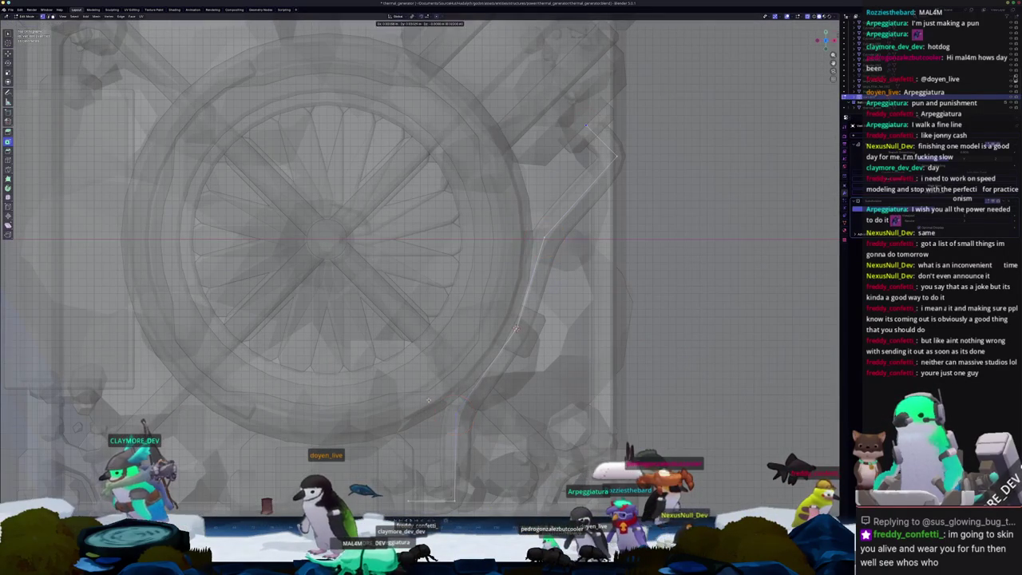
key(Tab)
key(alt+z)
mouse_move(460, 406)
middle_down()
mouse_move(568, 319)
mouse_move(470, 326)
middle_up()
scroll(429, 340, up, 2)
Step: Select the pipe collar and apply its transforms
click(429, 339)
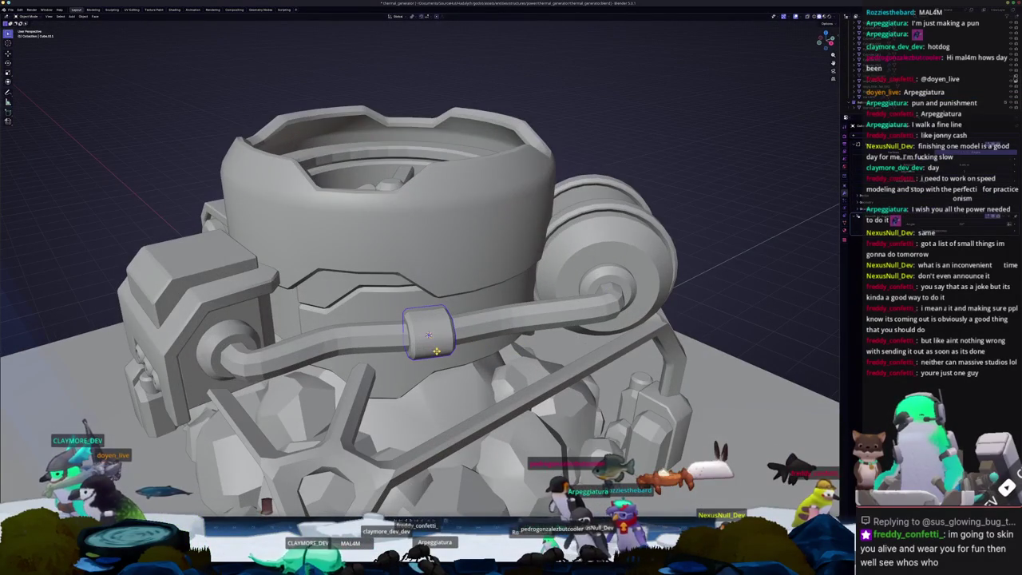
key(KP_7)
scroll(445, 330, down, 2)
key(ctrl+a)
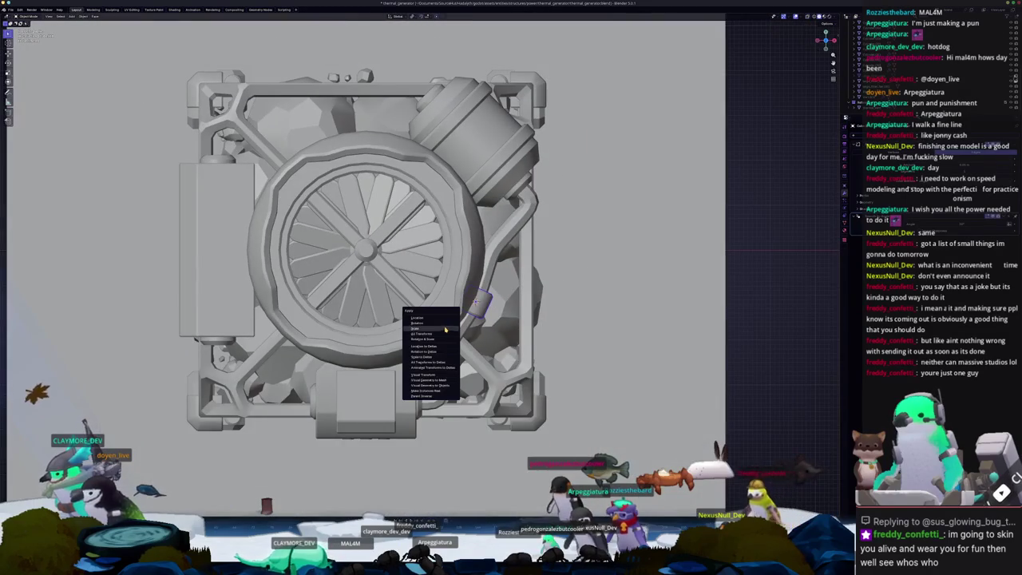
click(442, 335)
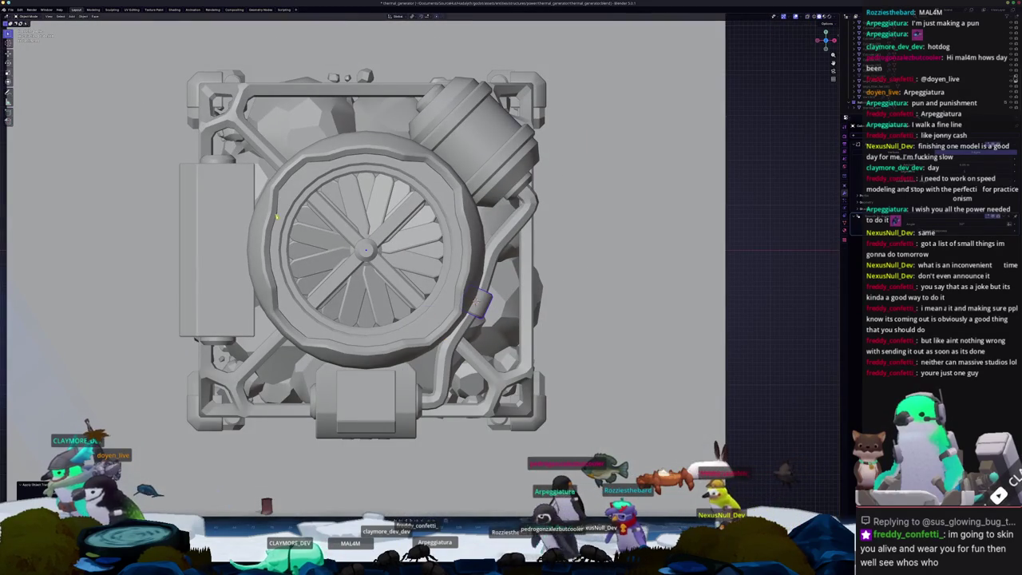
Step: Set the Transform Pivot Point to the 3D Cursor at the fan centre
click(412, 16)
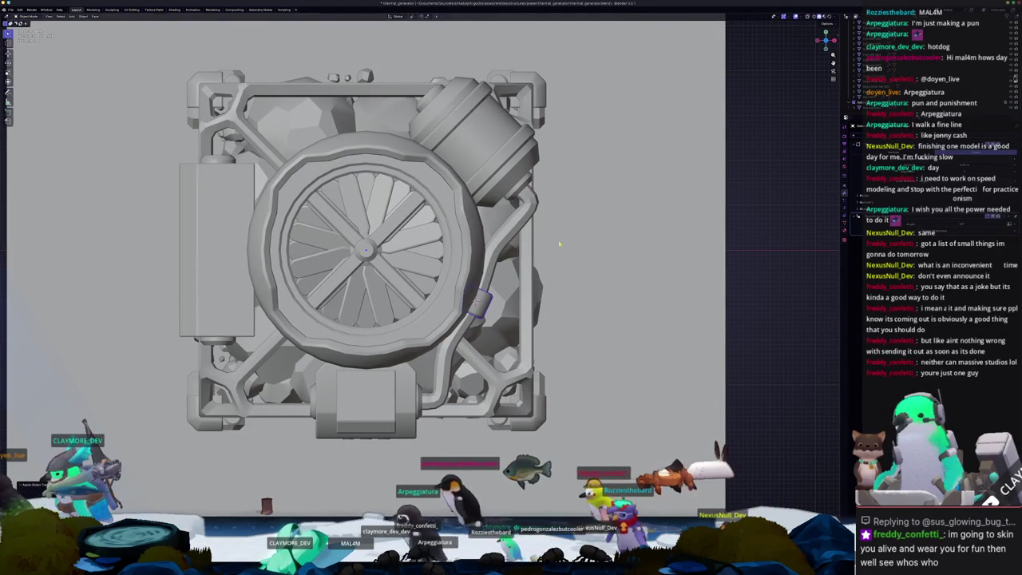
scroll(414, 32, up, 1)
click(413, 17)
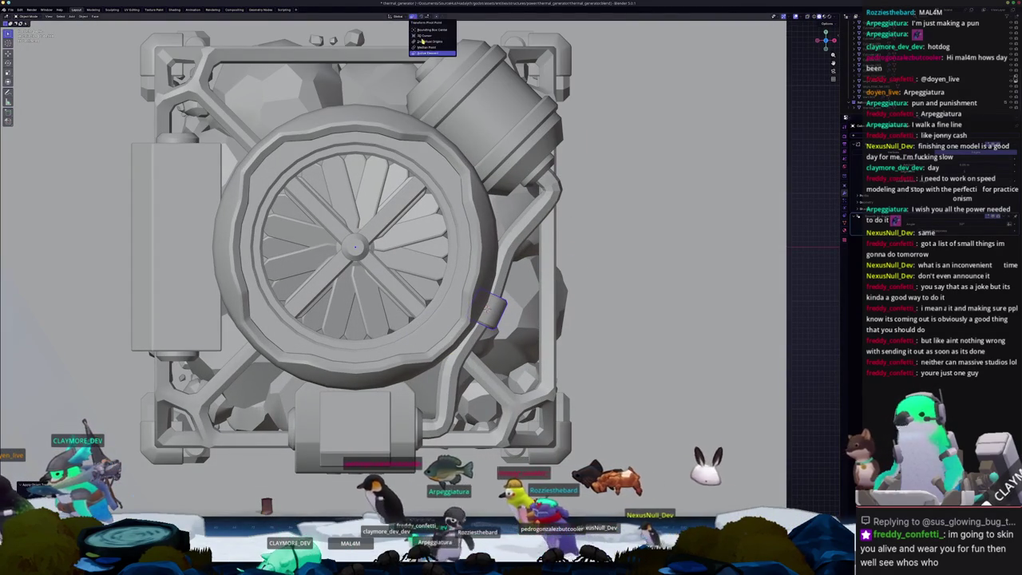
click(426, 35)
key(r)
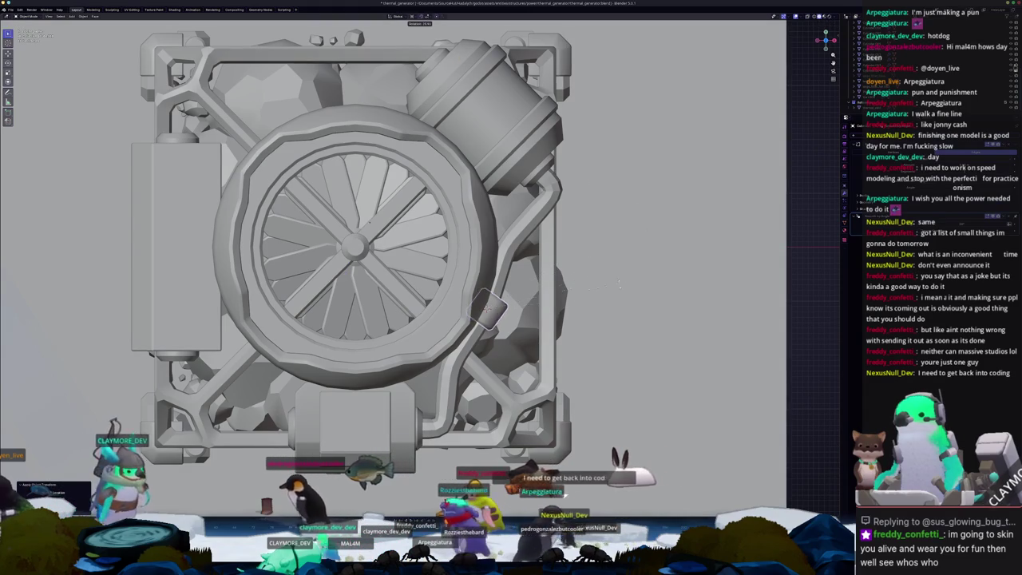
key(Escape)
click(414, 17)
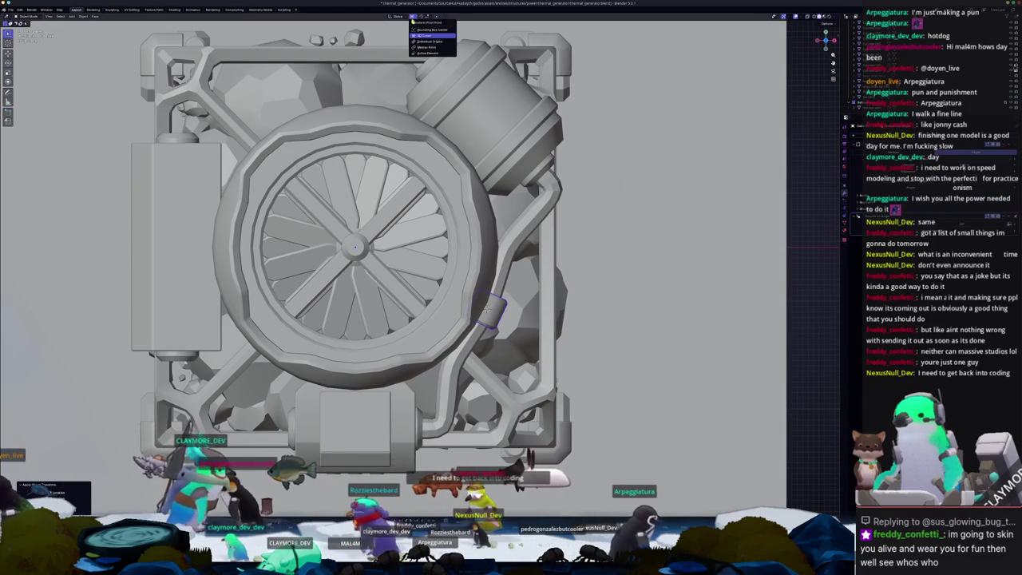
click(427, 35)
Step: Duplicate the collar and swing the copy about 15° around the fan centre
key(r)
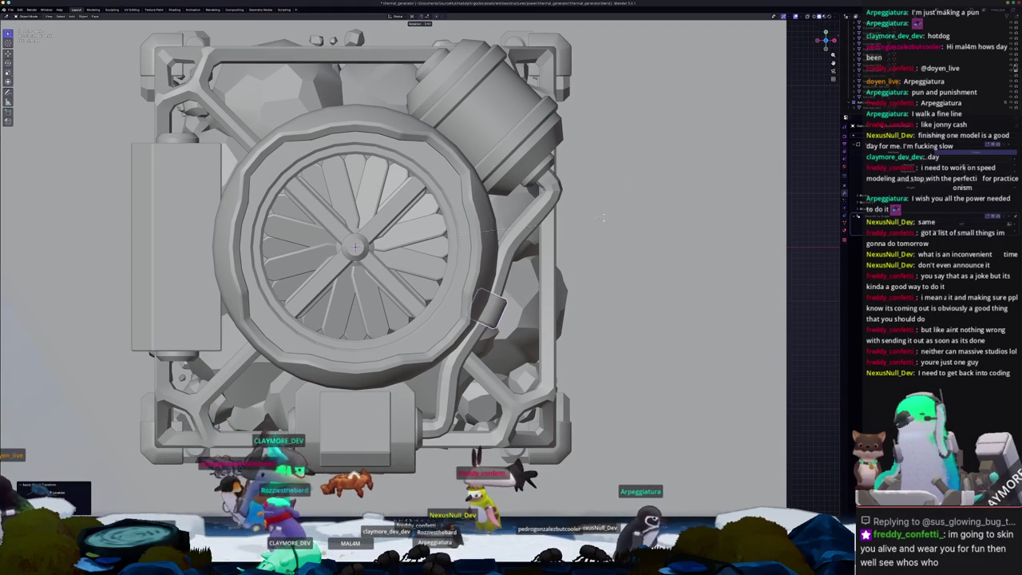
right_click(599, 157)
key(r)
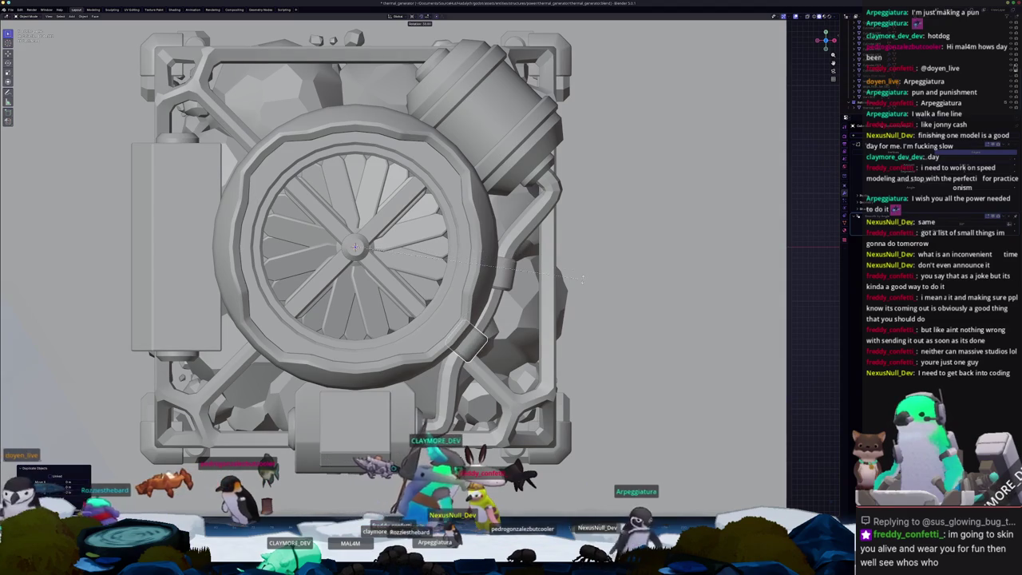
click(586, 281)
mouse_move(587, 281)
middle_down()
mouse_move(573, 237)
mouse_move(578, 260)
mouse_move(443, 290)
middle_up()
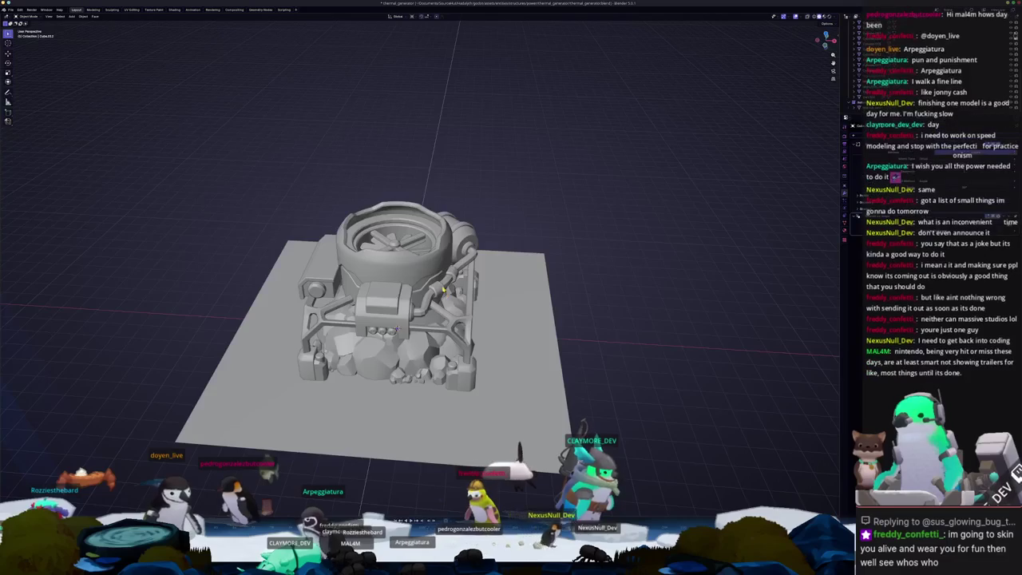
scroll(437, 292, up, 2)
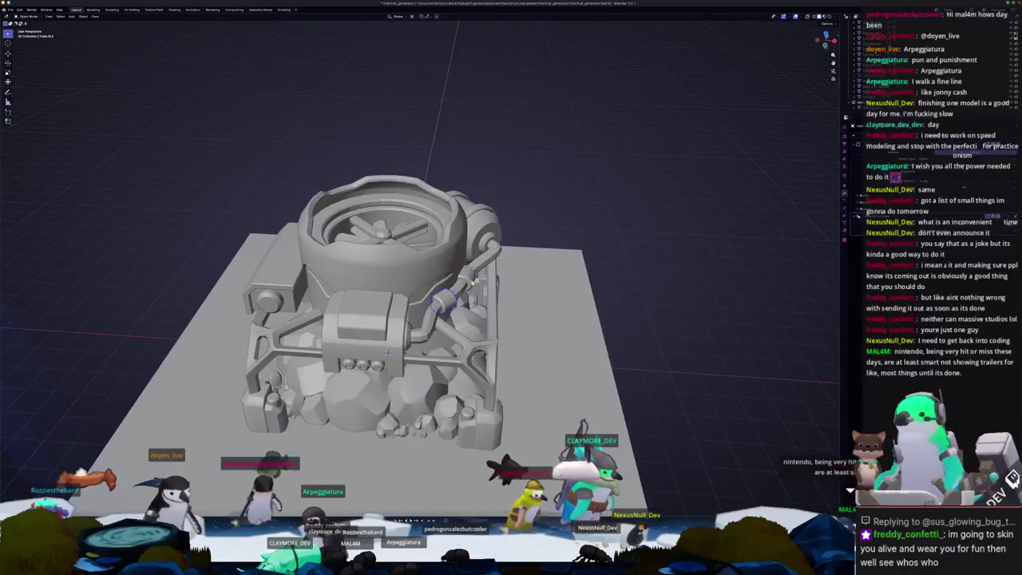
click(463, 278)
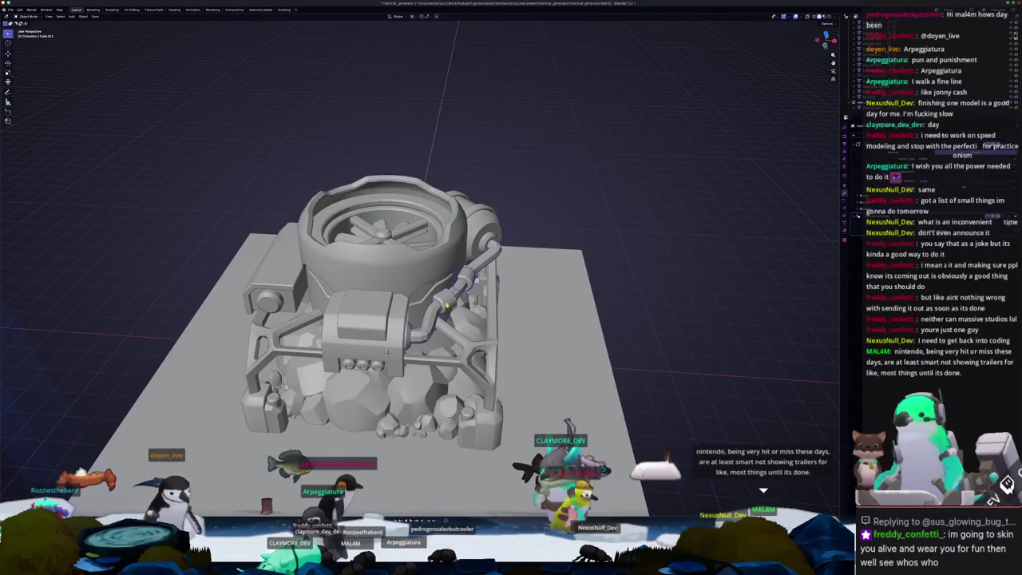
key(KP_7)
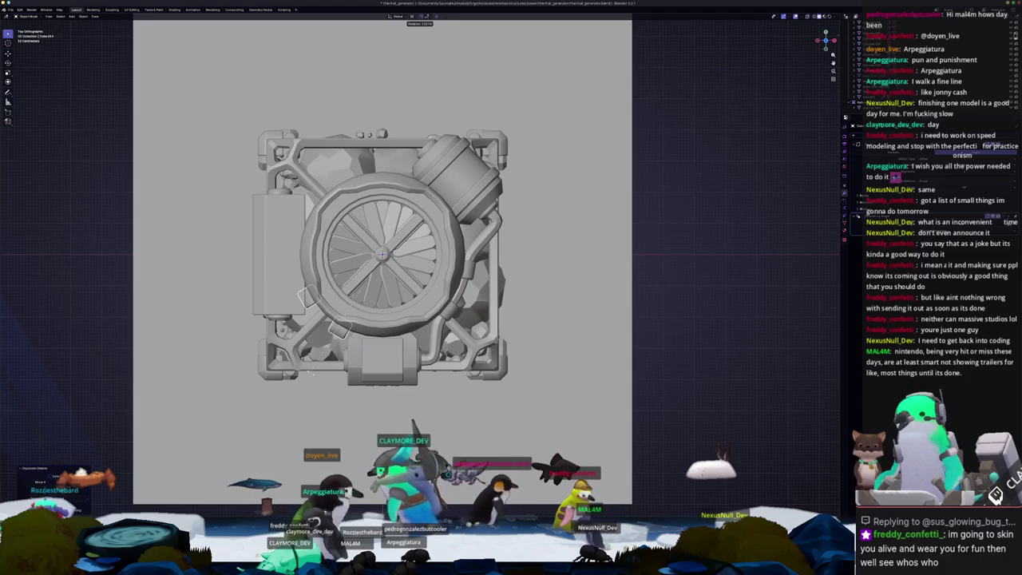
key(Escape)
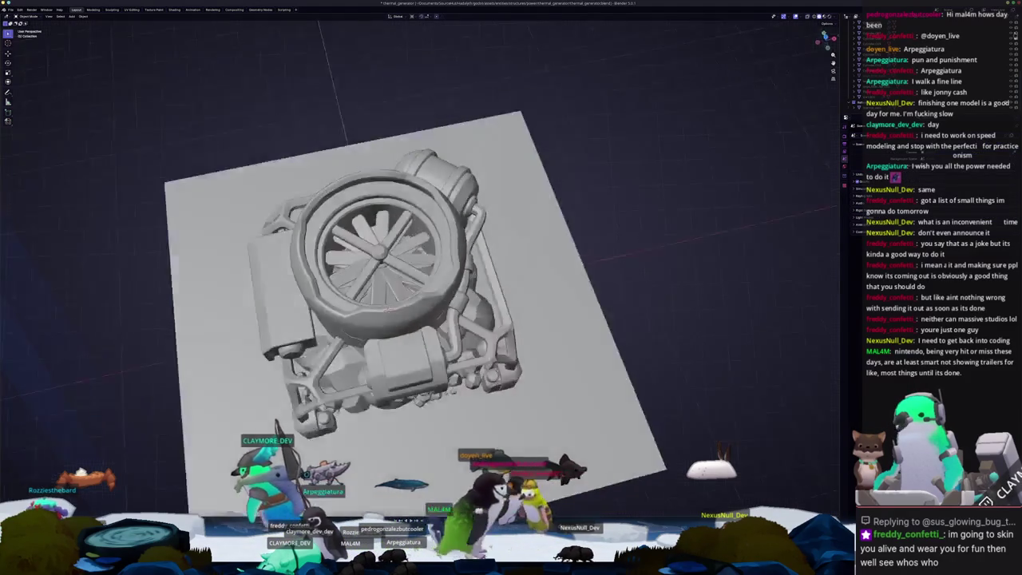
mouse_move(317, 378)
middle_down()
mouse_move(379, 410)
mouse_move(381, 425)
mouse_move(378, 408)
mouse_move(377, 423)
middle_up()
key(Tab)
key(alt+z)
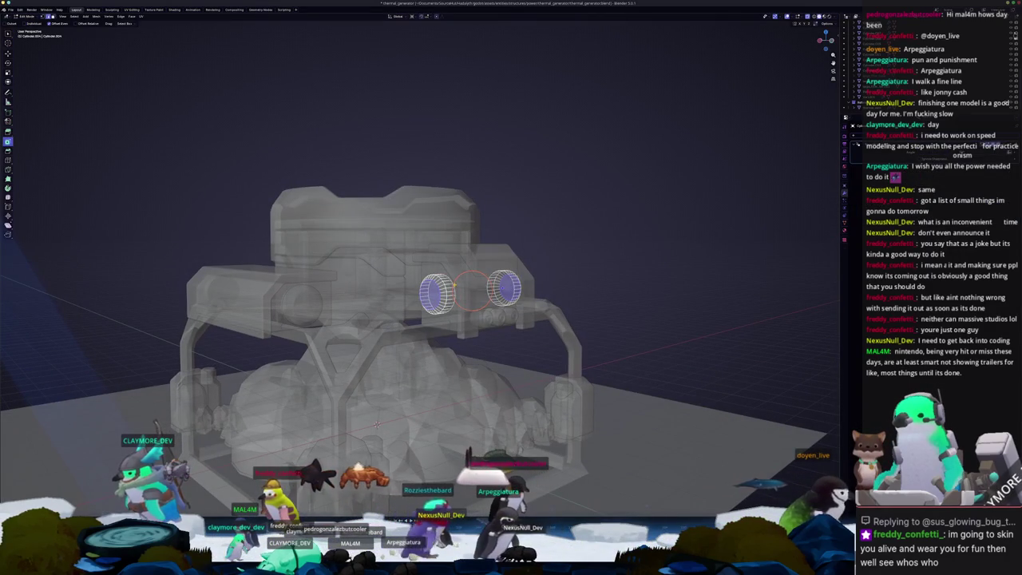
Step: Add a Single Vert mesh object as the starting point of the pipe path
key(Tab)
middle_drag(378, 415, 381, 305)
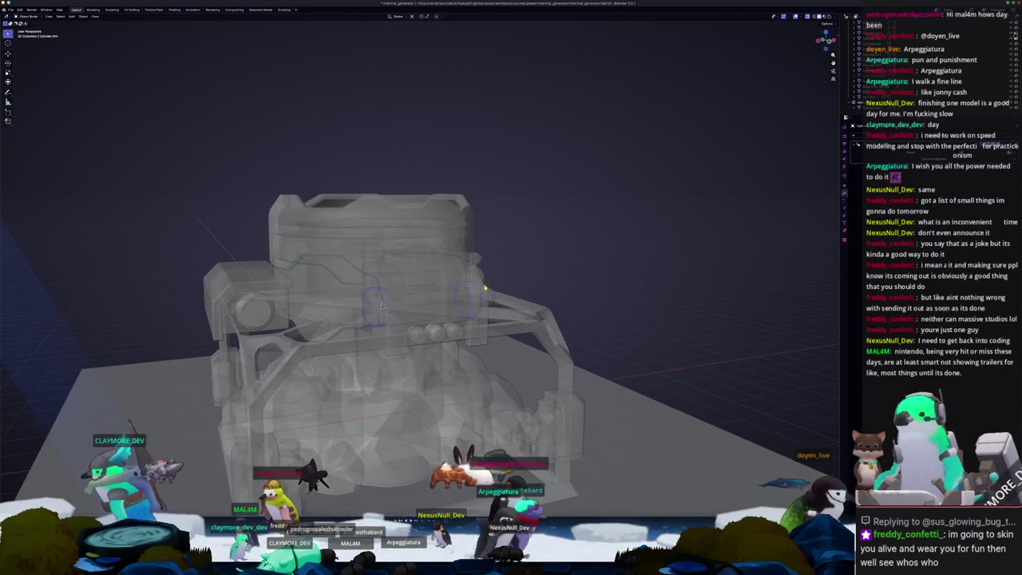
key(shift+a)
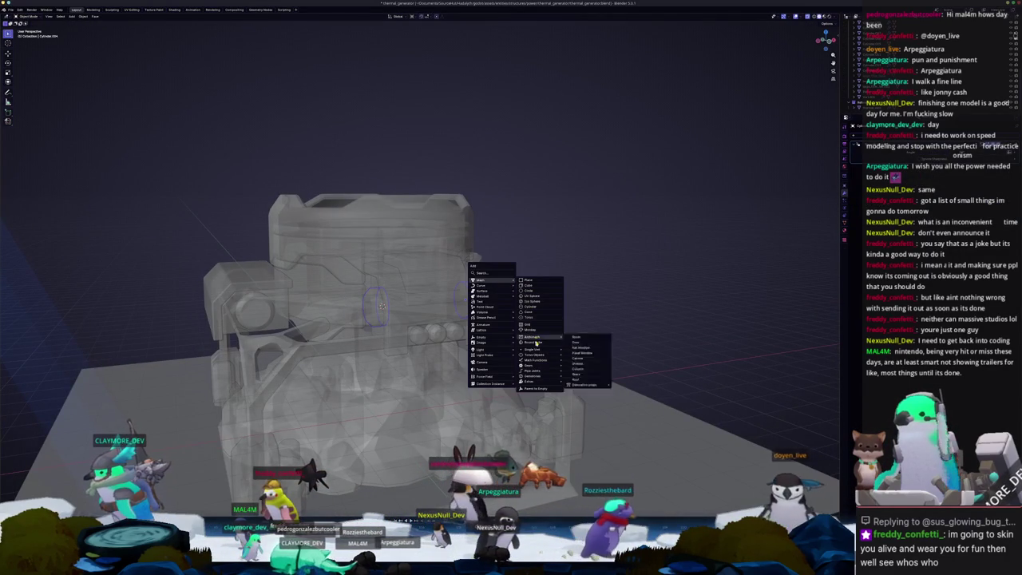
click(583, 349)
middle_drag(582, 348, 484, 299)
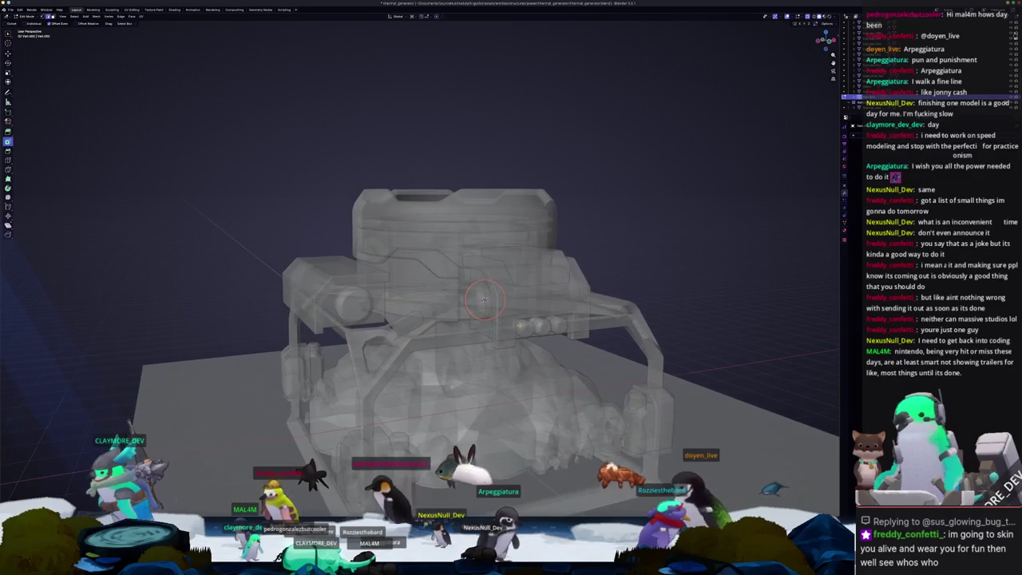
key(KP_7)
Step: From the top view, add an edge loop cut to the path
scroll(412, 408, down, 2)
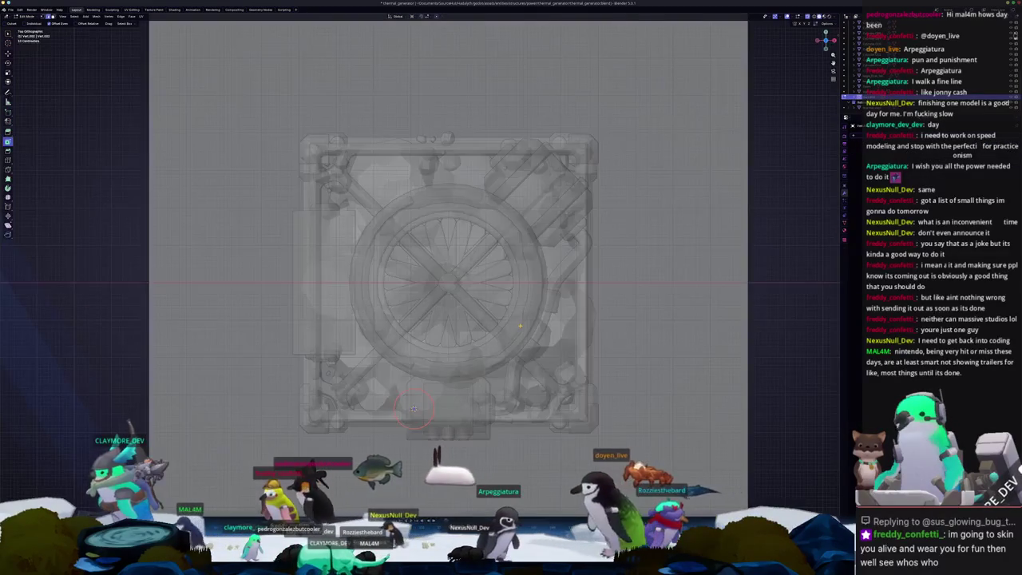
shift+middle_drag(413, 409, 455, 368)
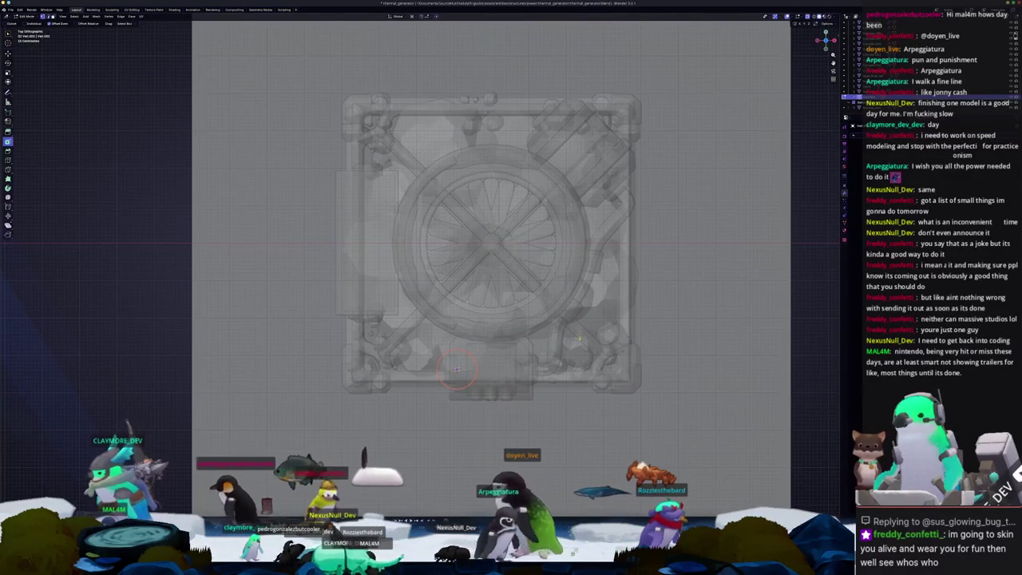
middle_drag(456, 367, 527, 285)
key(alt+z)
key(alt+z)
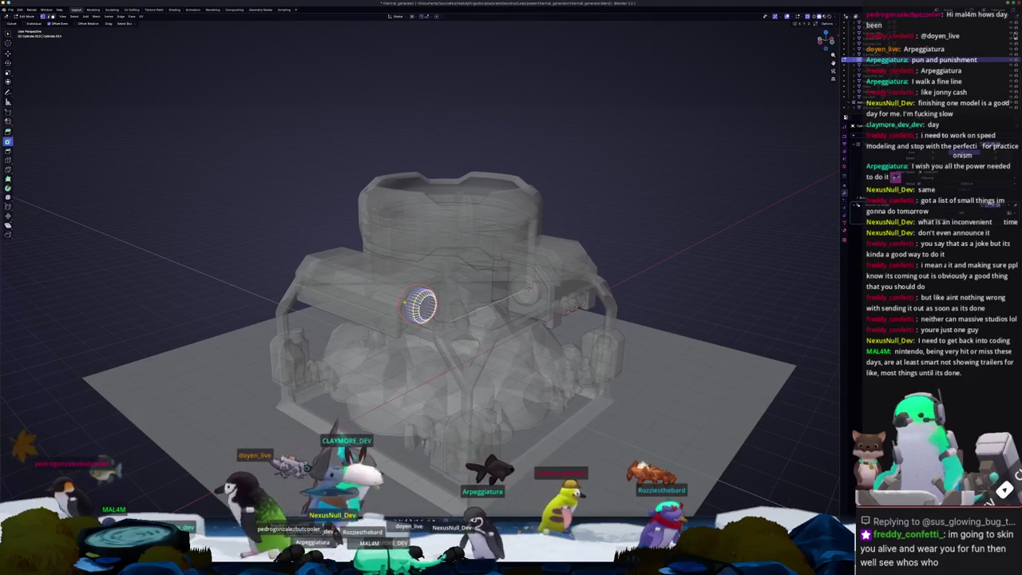
key(Tab)
key(alt+z)
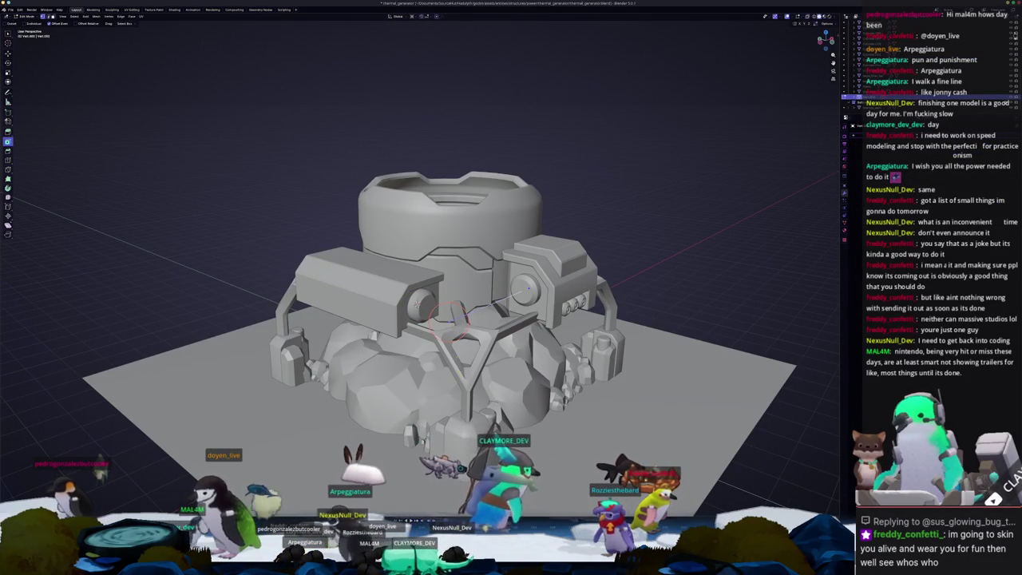
key(KP_7)
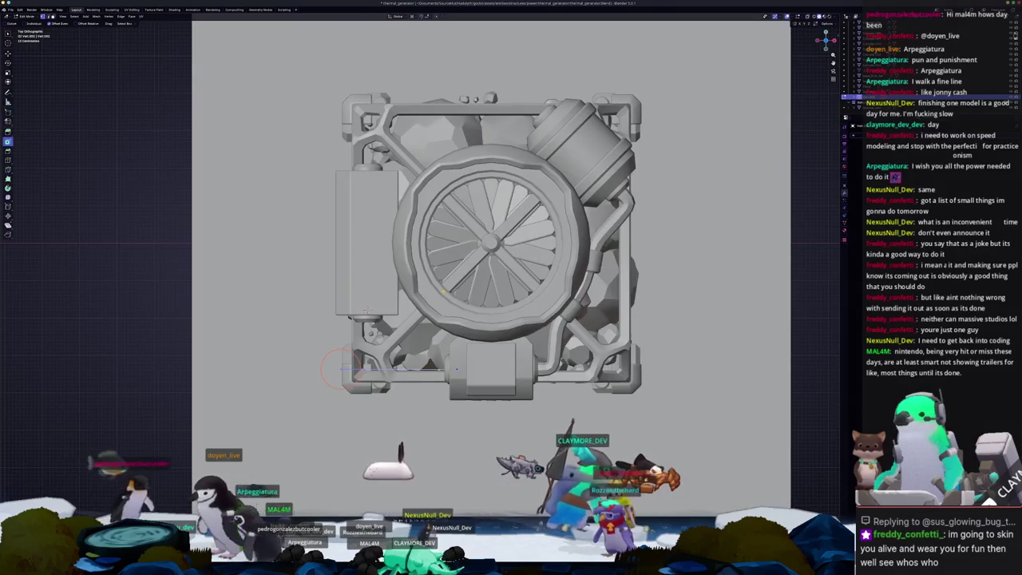
scroll(369, 308, up, 1)
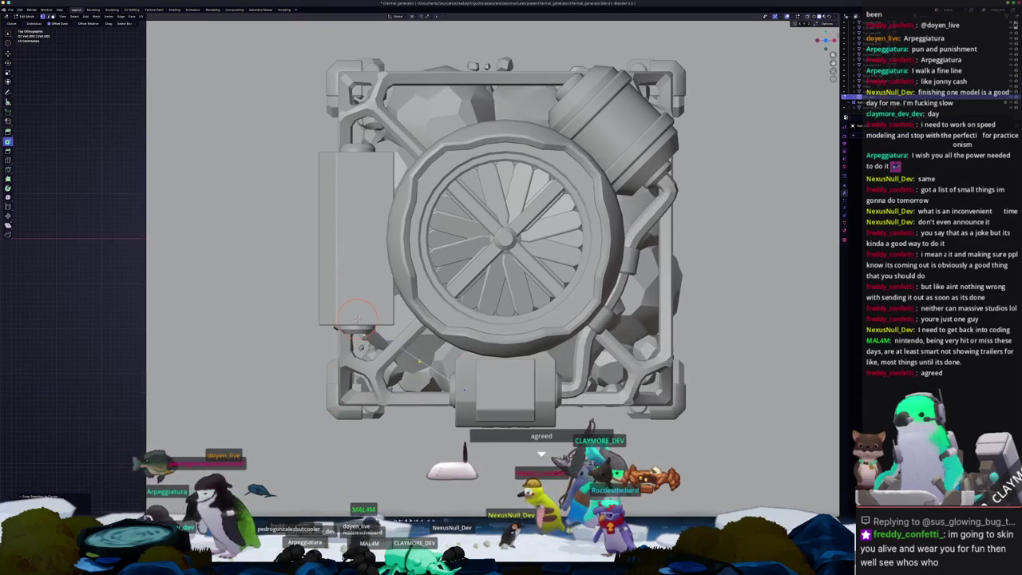
click(357, 316)
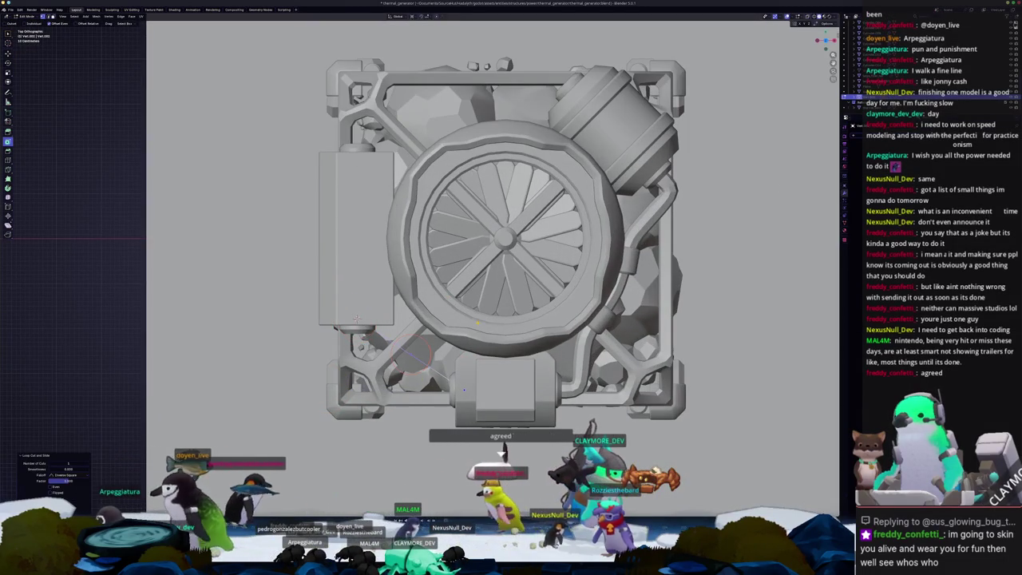
click(357, 318)
Step: Vertex-slide a path point along its edge toward the tank port
mouse_move(357, 317)
middle_down()
mouse_move(451, 314)
mouse_move(447, 296)
middle_up()
middle_drag(537, 279, 507, 312)
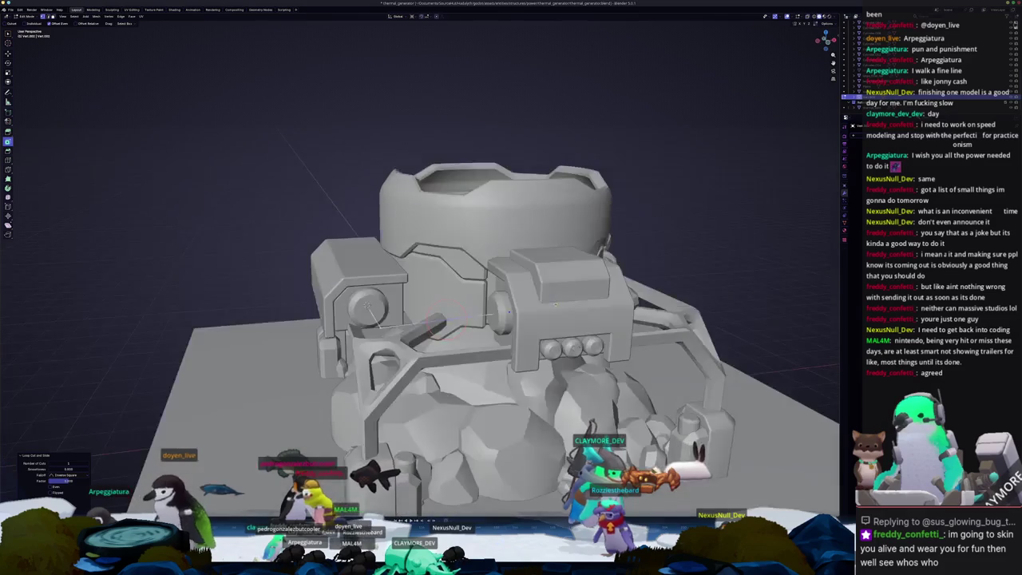
key(g)
key(x)
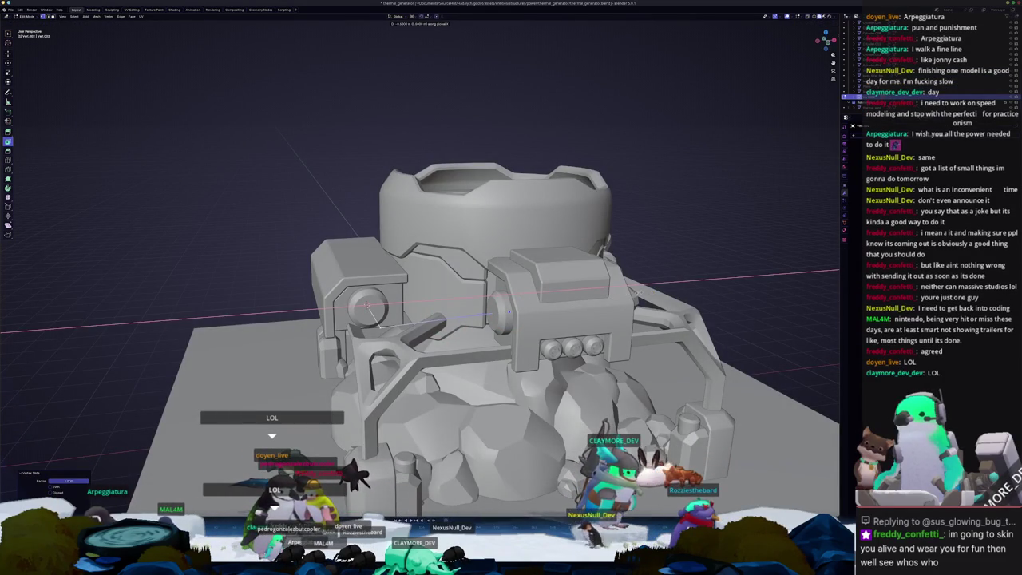
key(Escape)
middle_drag(507, 312, 458, 322)
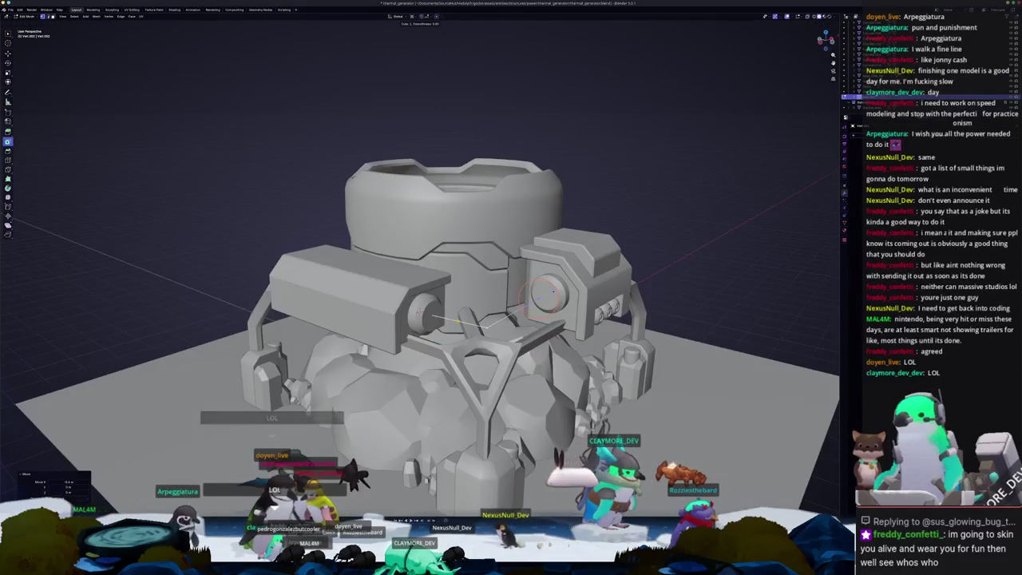
right_click(458, 322)
click(431, 363)
Step: Move the selected path vertices into place and return to Object Mode
middle_drag(431, 364, 655, 308)
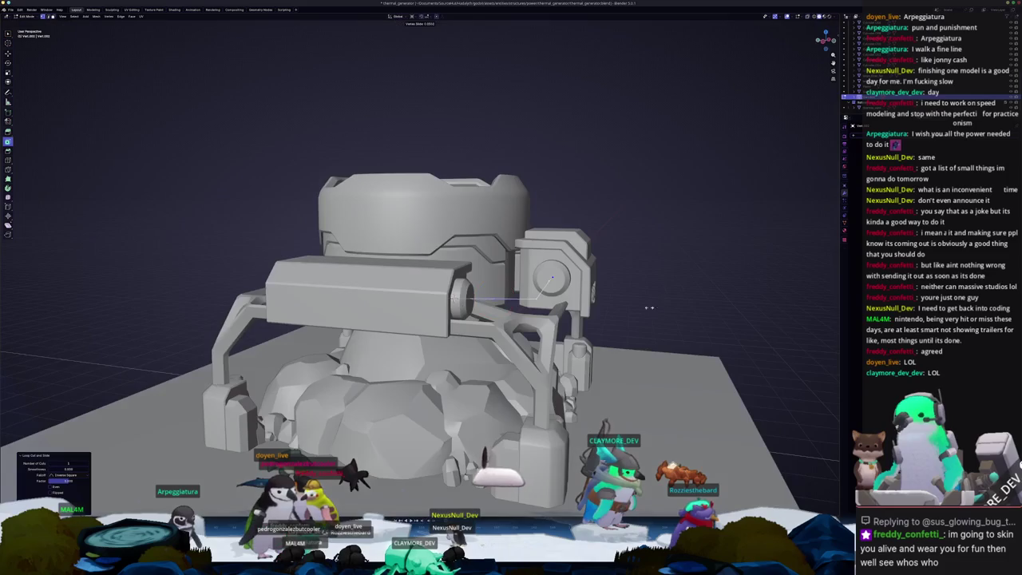
middle_drag(454, 297, 563, 313)
key(g)
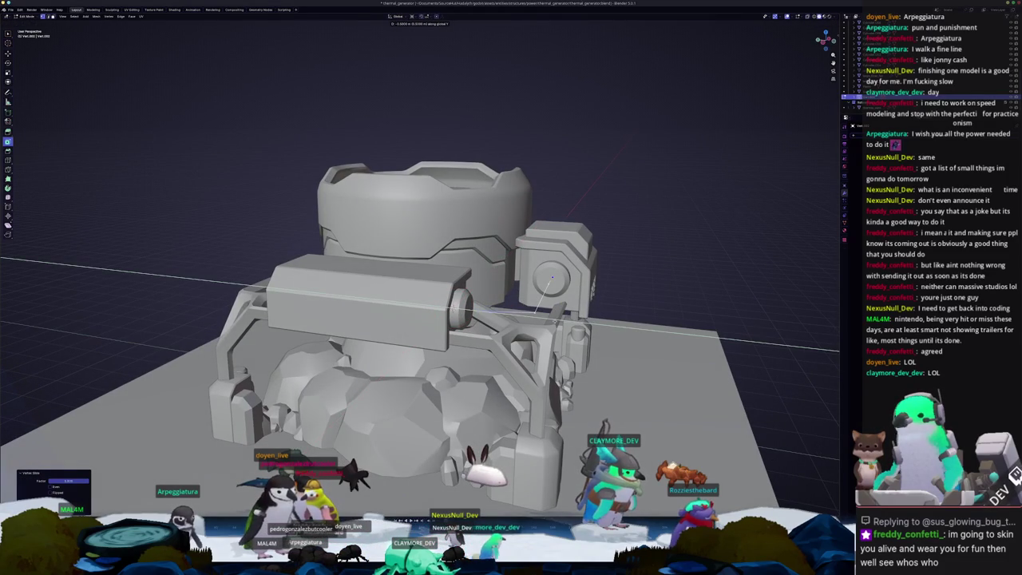
key(Tab)
mouse_move(537, 310)
middle_down()
mouse_move(546, 300)
mouse_move(543, 312)
middle_up()
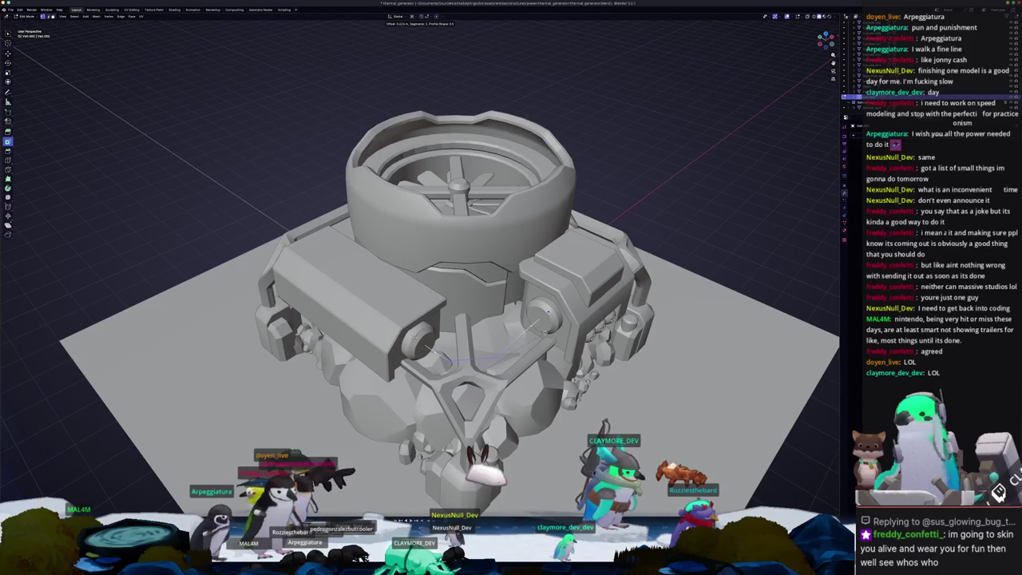
mouse_move(547, 311)
middle_down()
mouse_move(503, 294)
mouse_move(432, 292)
middle_up()
key(Tab)
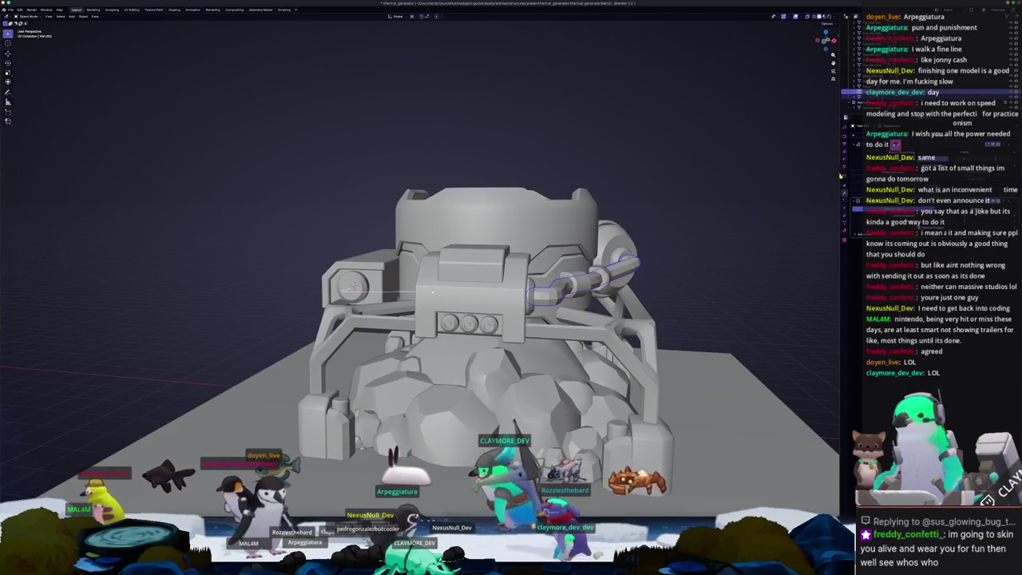
shift+click(432, 292)
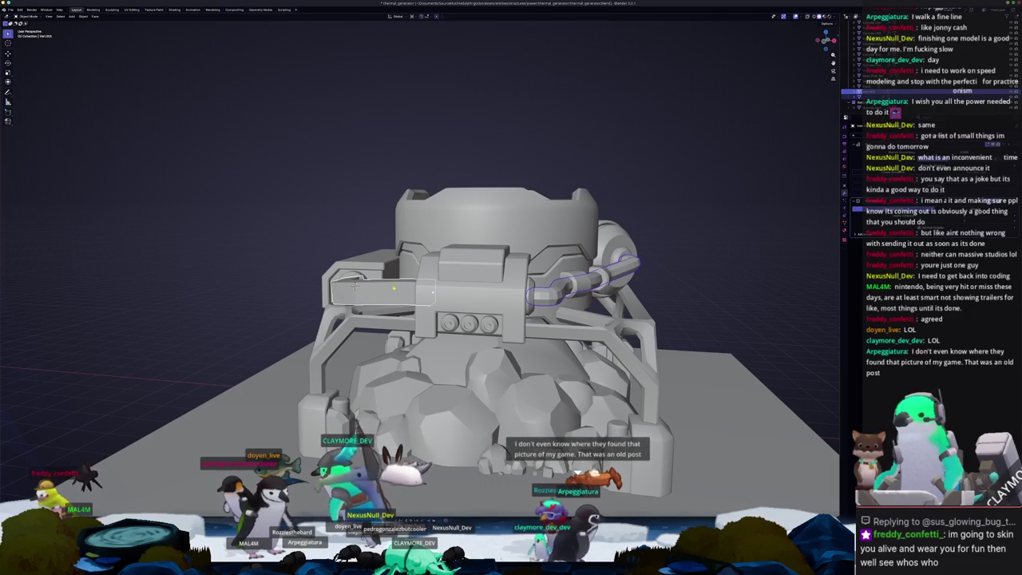
click(476, 295)
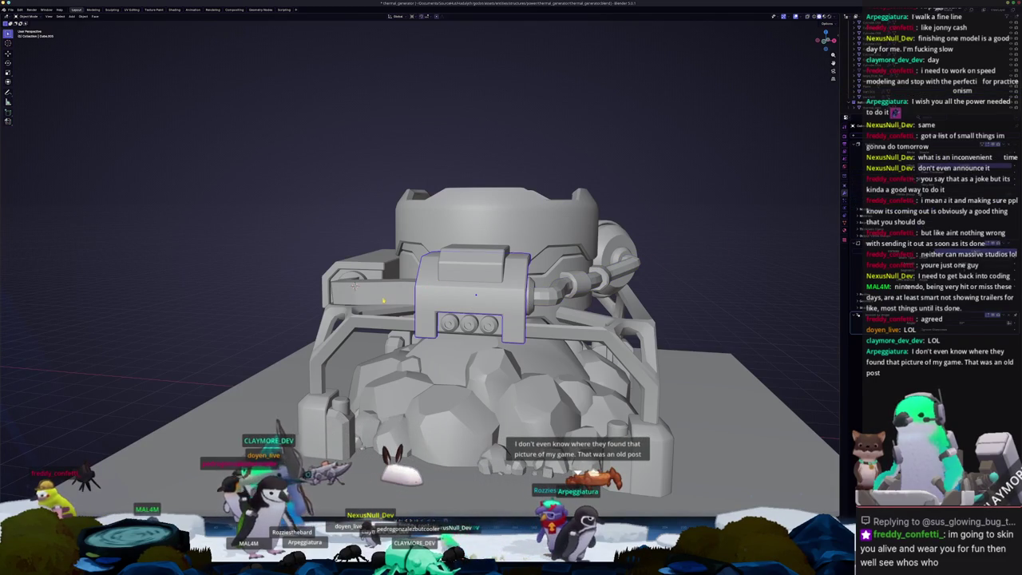
key(h)
middle_drag(511, 319, 447, 319)
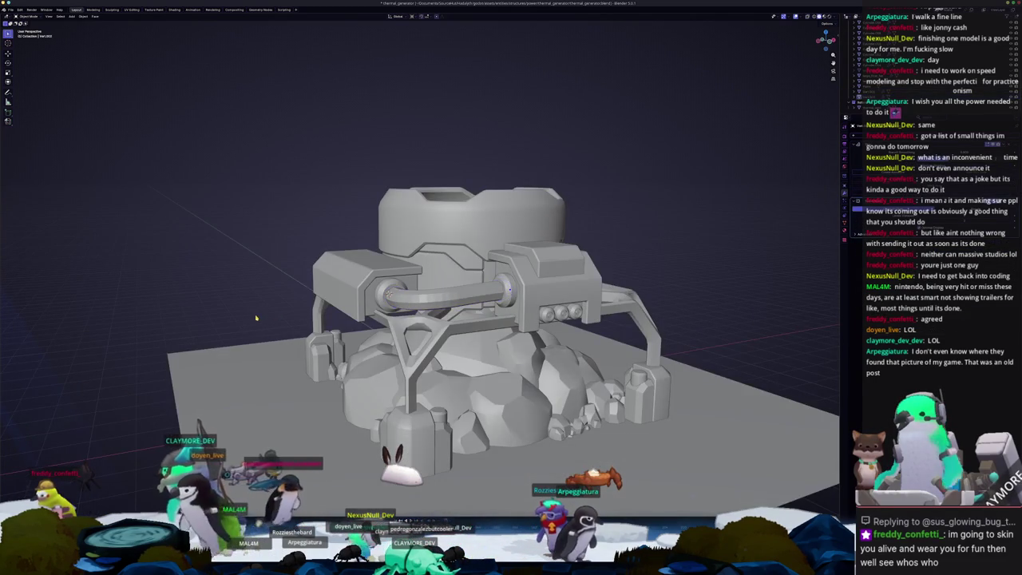
middle_drag(256, 317, 399, 303)
scroll(475, 283, up, 4)
mouse_move(476, 282)
middle_down()
mouse_move(495, 335)
mouse_move(543, 367)
middle_up()
scroll(543, 239, down, 3)
mouse_move(543, 240)
middle_down()
mouse_move(592, 196)
mouse_move(570, 184)
mouse_move(453, 322)
middle_up()
scroll(571, 184, up, 3)
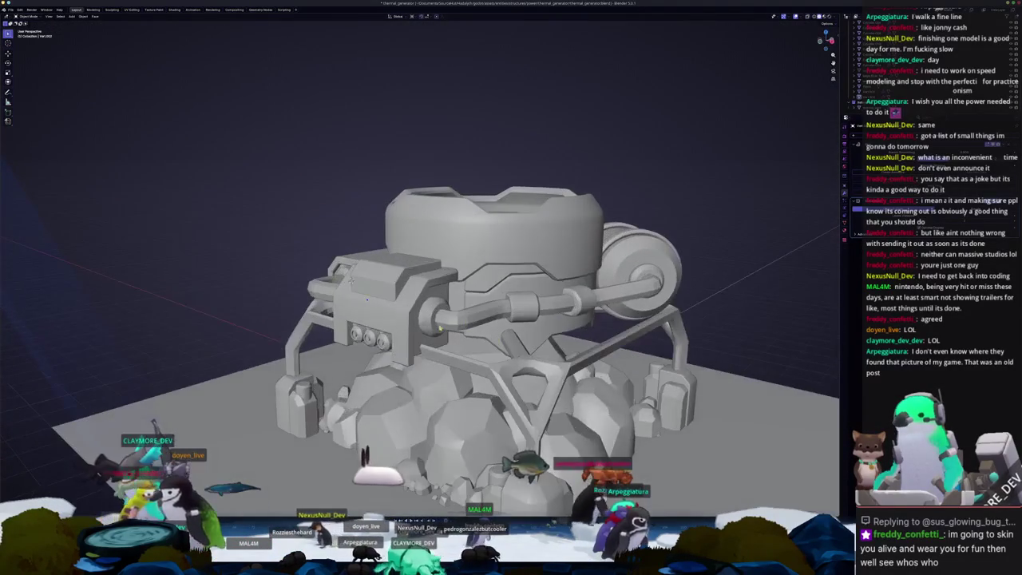
scroll(423, 341, down, 2)
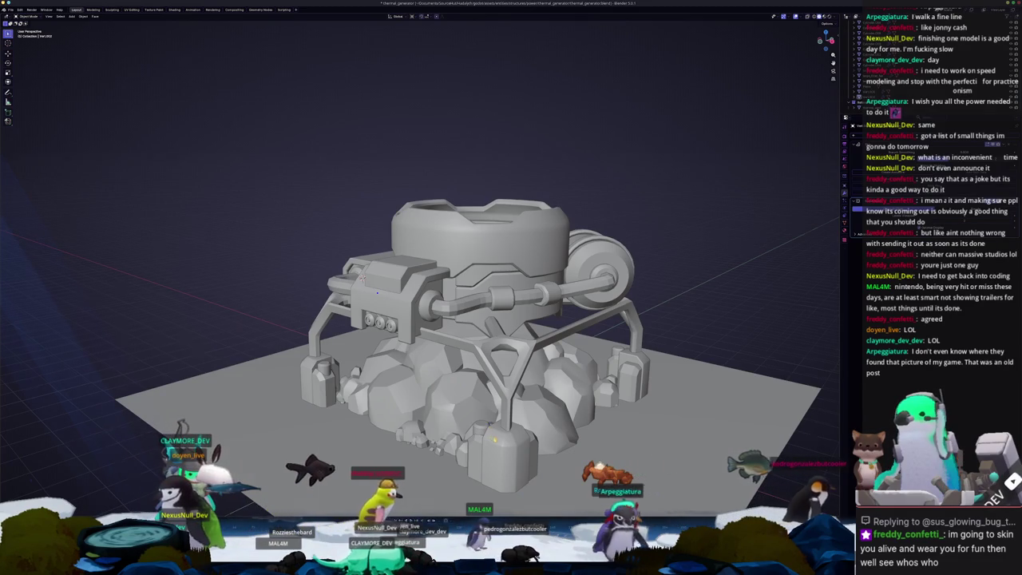
middle_drag(503, 404, 543, 430)
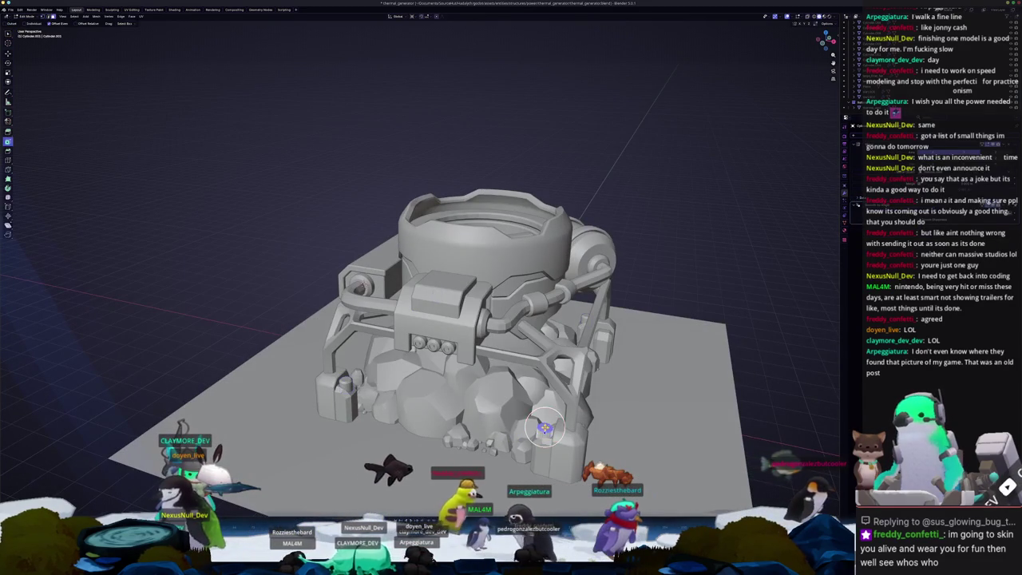
Step: Add a new cylinder mesh near the base
key(Tab)
key(Tab)
middle_drag(544, 428, 520, 404)
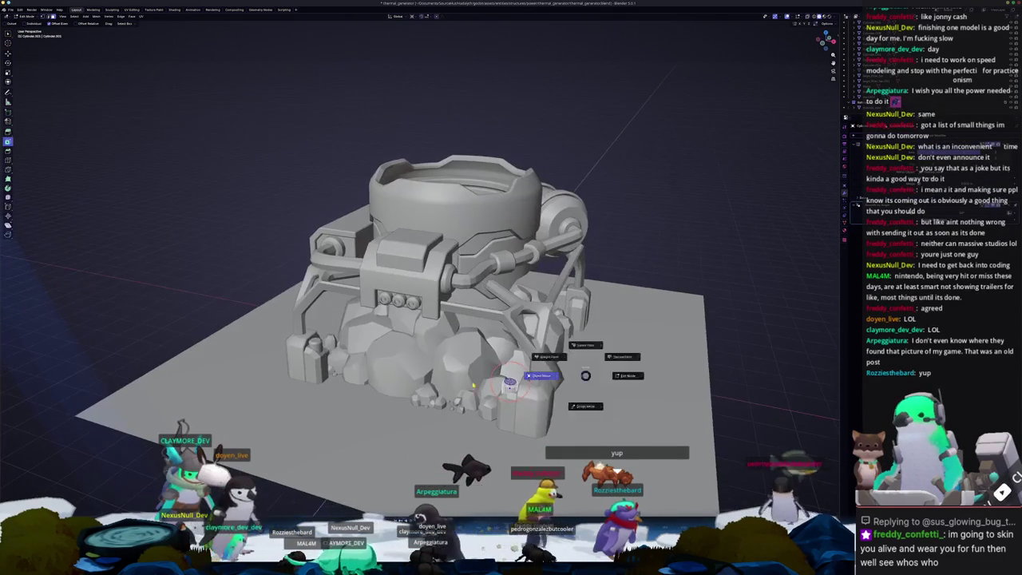
key(shift+a)
key(Escape)
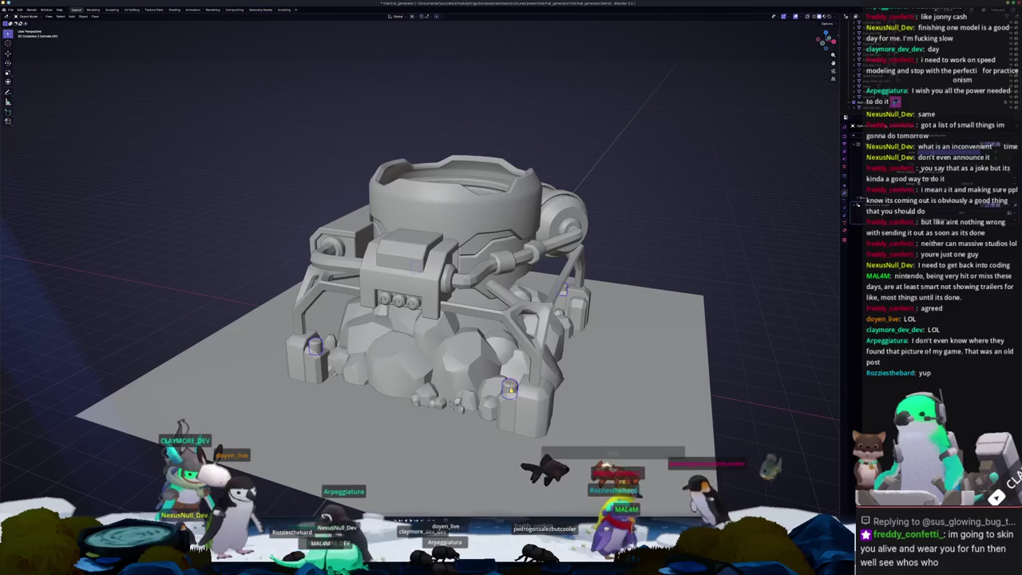
key(shift+a)
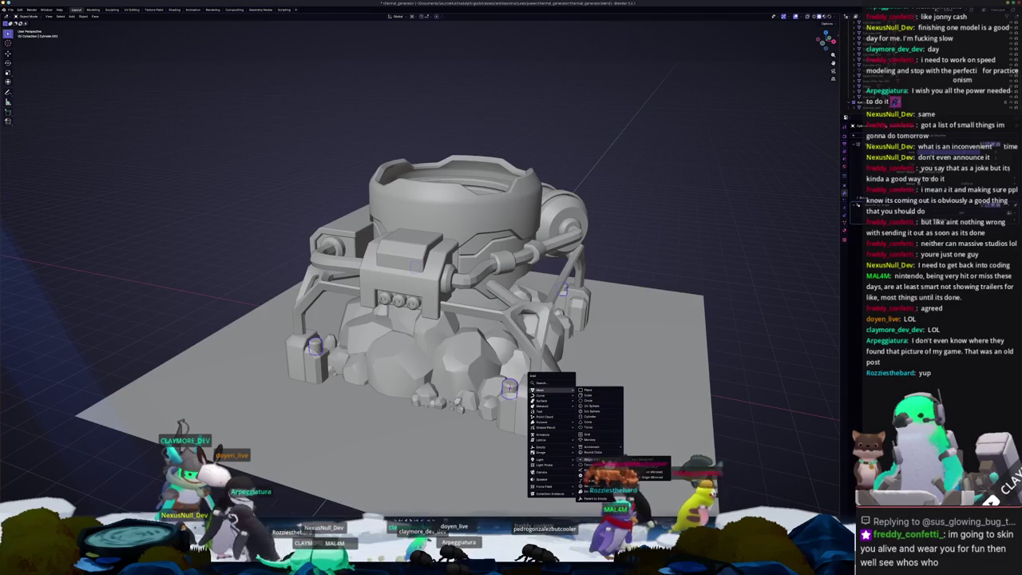
click(587, 415)
Step: Vertex-slide the cylinder's selected vertices along their edges to reshape it
key(Tab)
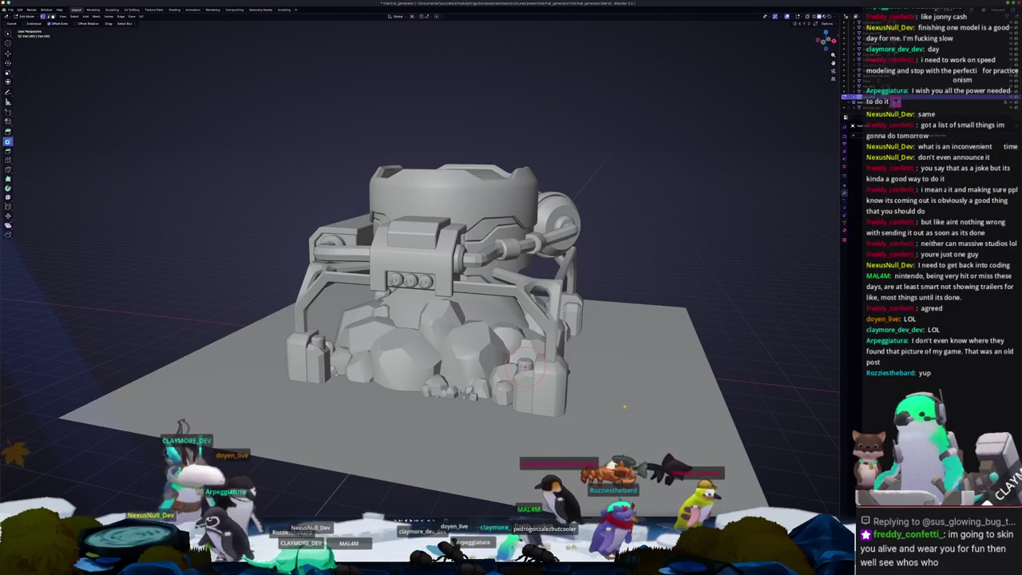
key(KP_1)
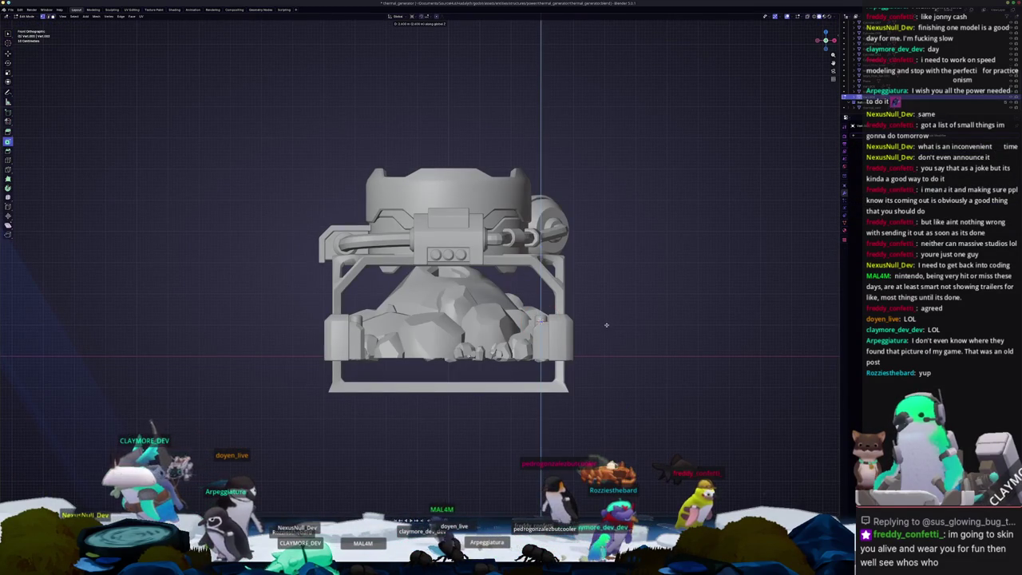
middle_drag(612, 334, 419, 365)
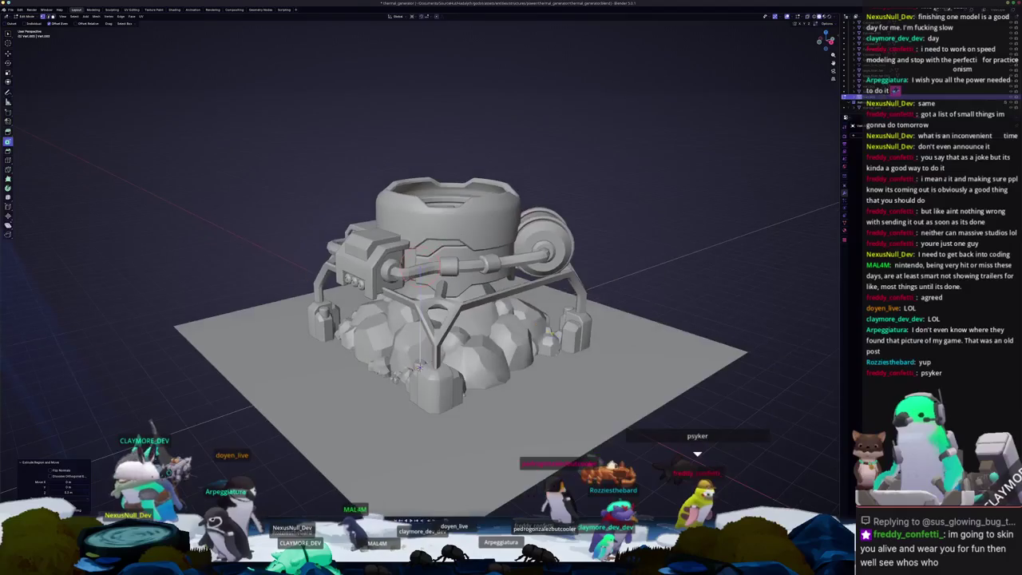
key(KP_7)
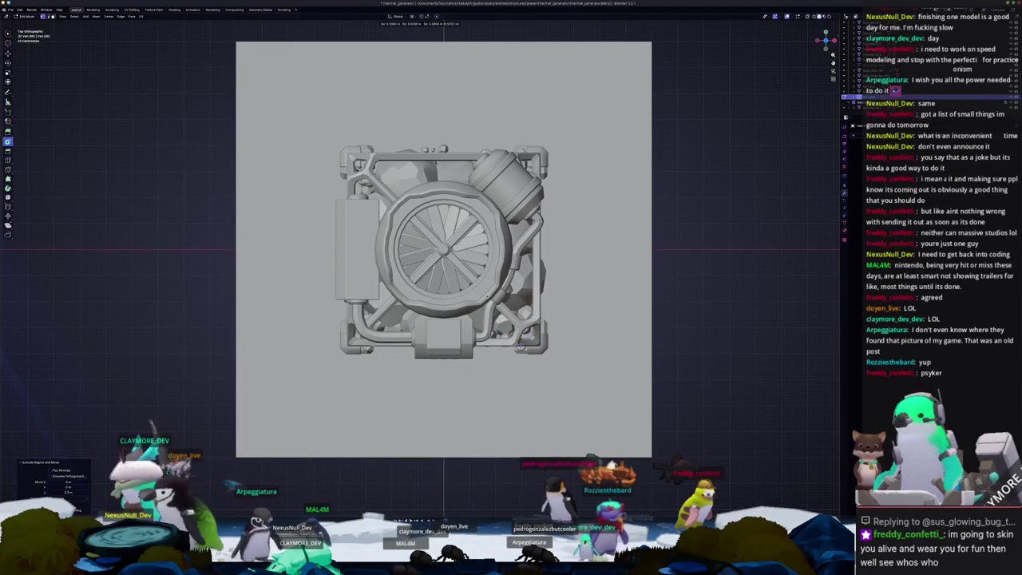
middle_drag(523, 344, 447, 367)
scroll(447, 368, up, 3)
scroll(447, 367, up, 2)
key(shift+v)
click(518, 319)
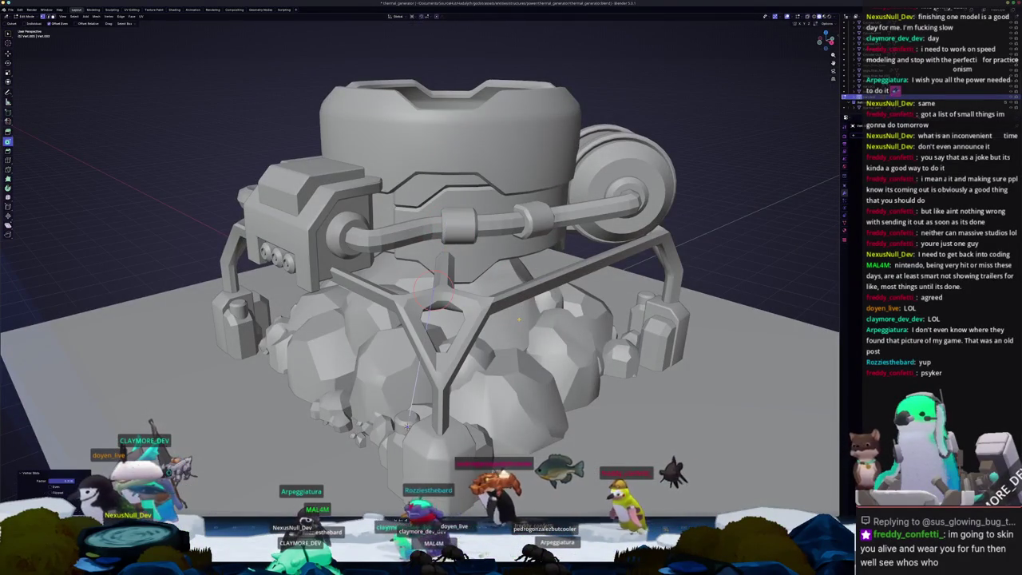
Step: Move the cylinder along X into position beside the base
key(KP_1)
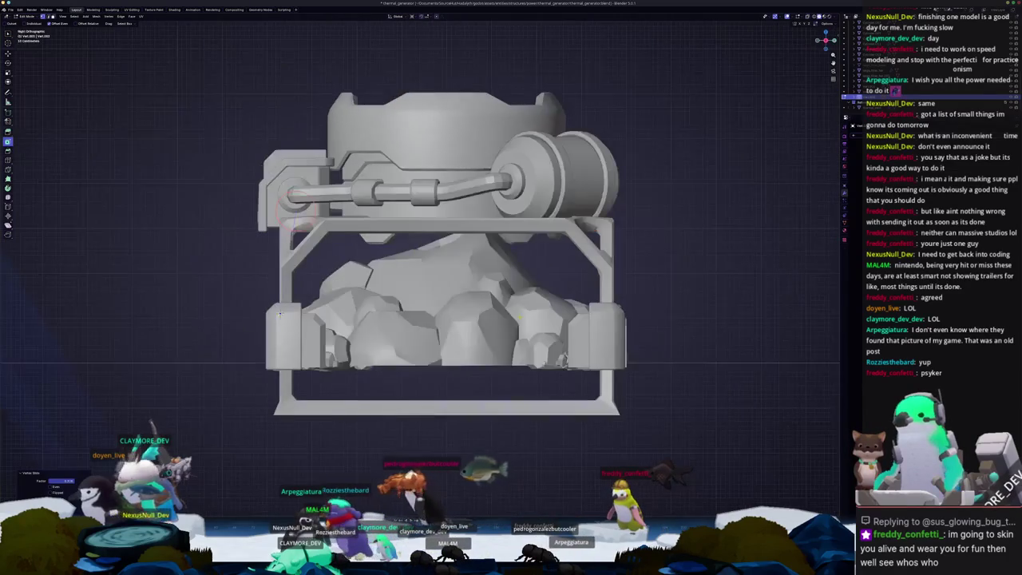
key(KP_8)
scroll(422, 311, up, 2)
key(g)
key(x)
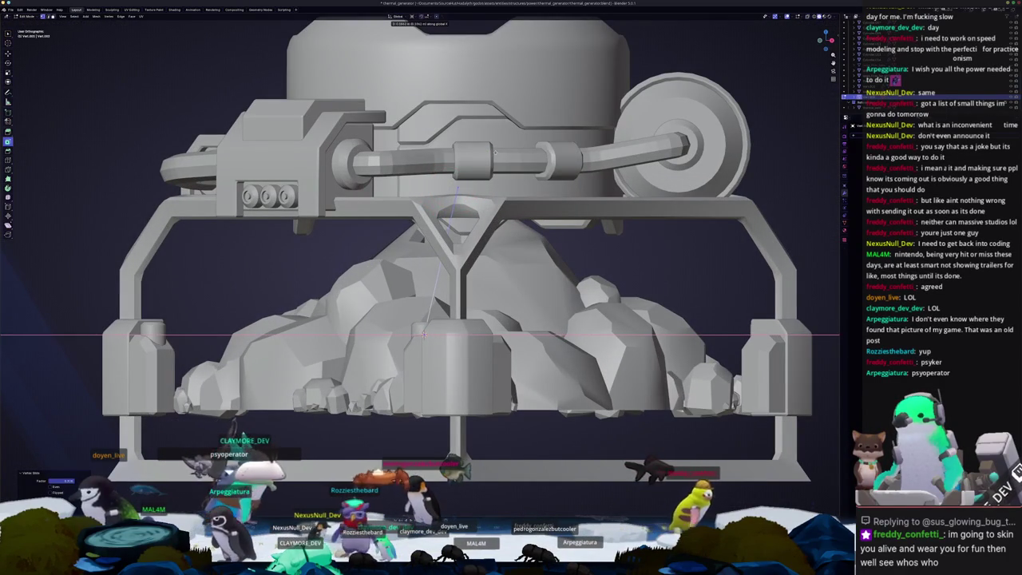
click(494, 152)
key(KP_7)
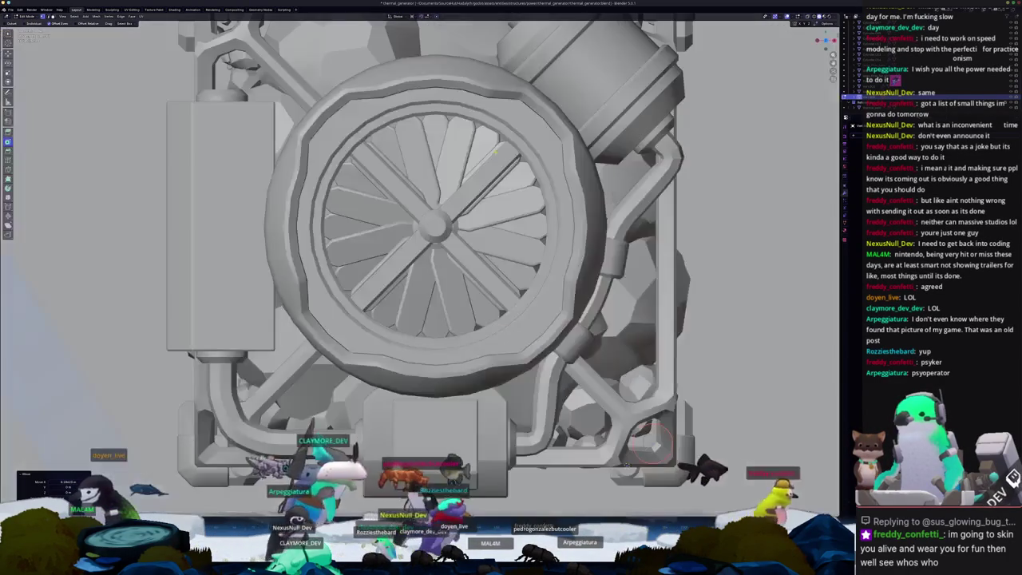
key(g)
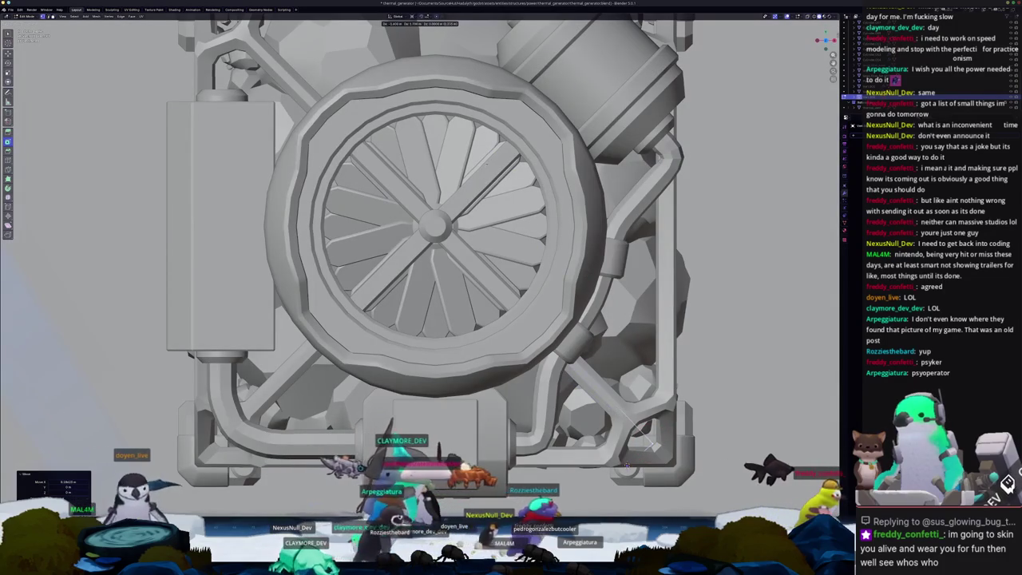
key(Escape)
key(Tab)
Step: Loop-cut the front diagonal strut and shift the new loop along X to bend it
mouse_move(447, 240)
middle_down()
mouse_move(314, 403)
mouse_move(402, 376)
middle_up()
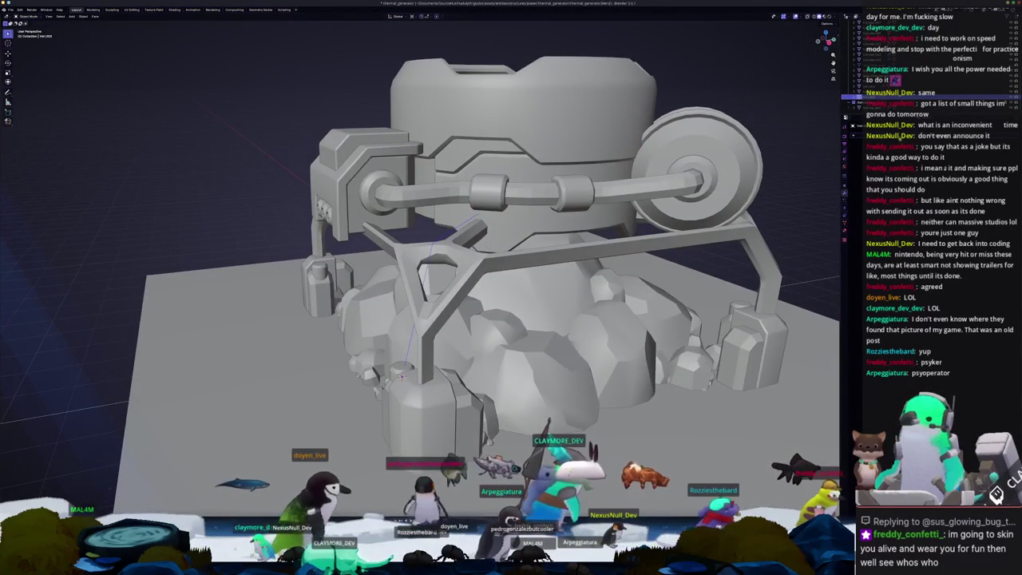
click(401, 376)
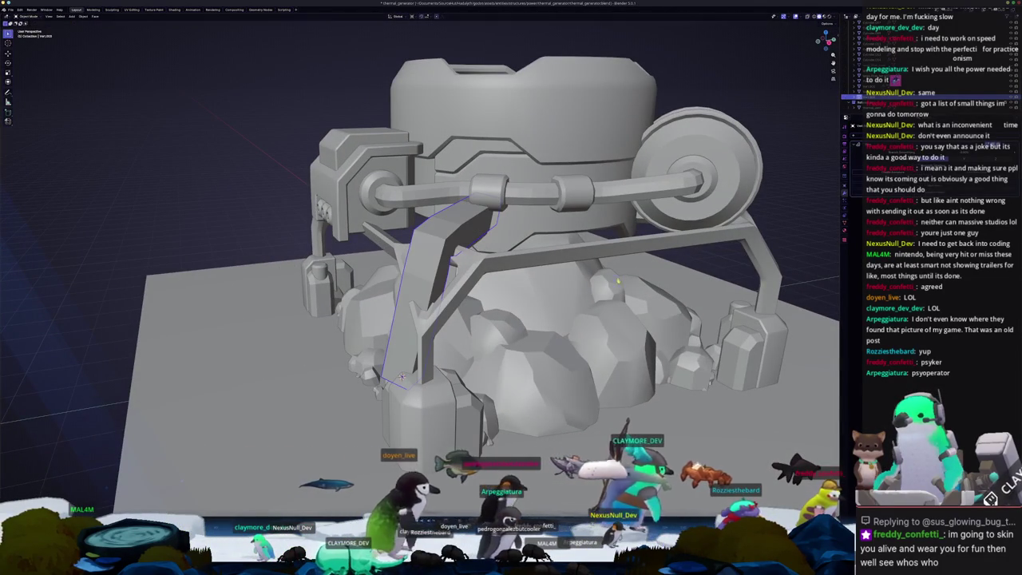
key(Tab)
key(KP_1)
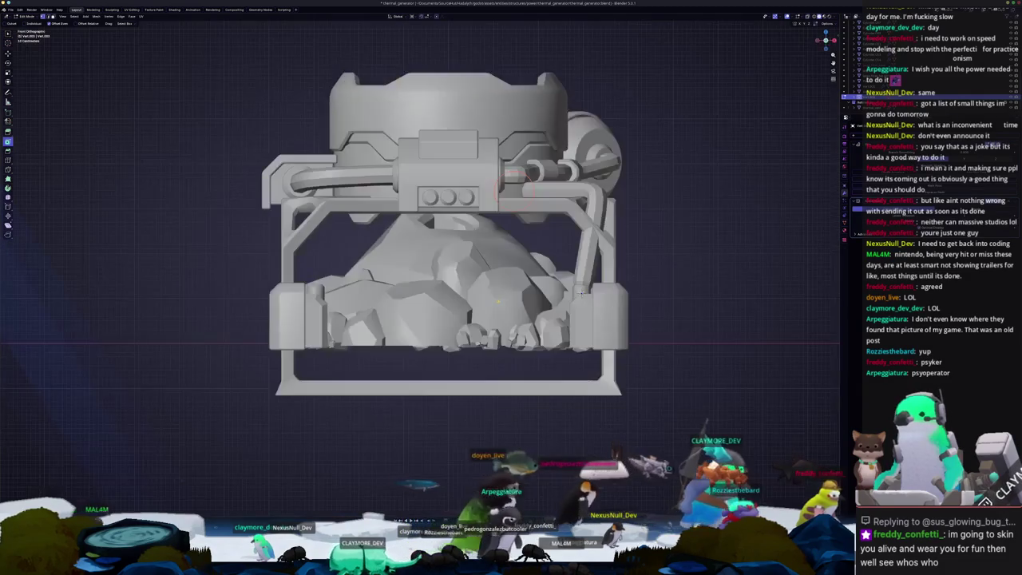
key(alt+z)
scroll(653, 305, up, 2)
click(653, 306)
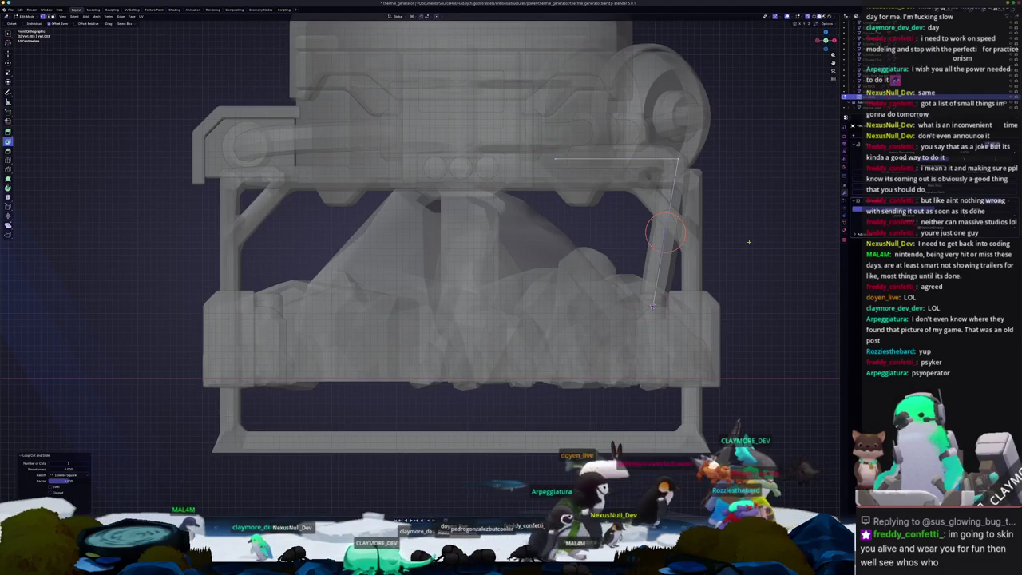
key(g)
key(x)
click(761, 240)
Step: Move the strut's lower end down toward the corner tank
key(alt+z)
middle_drag(761, 240, 686, 199)
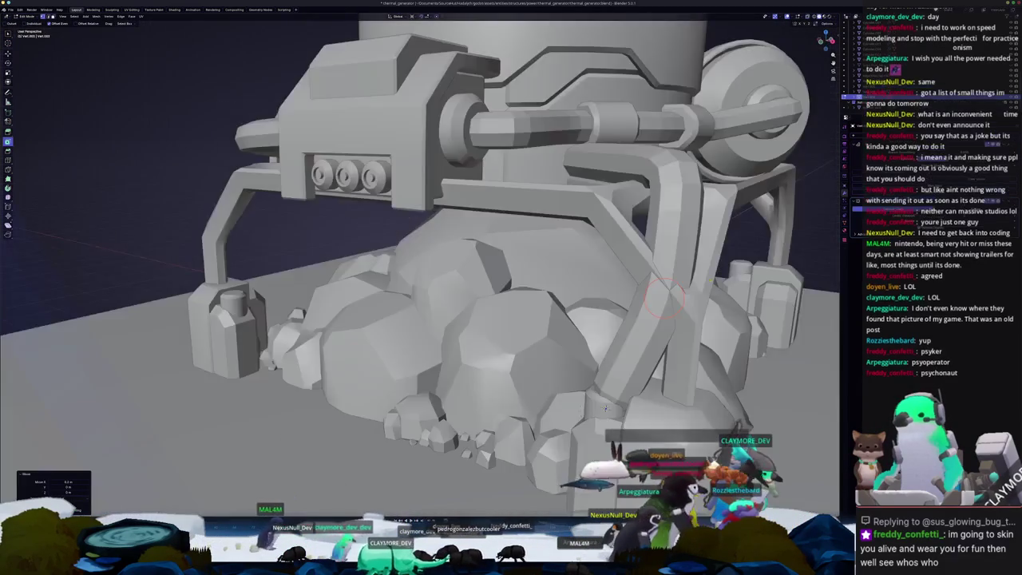
key(KP_7)
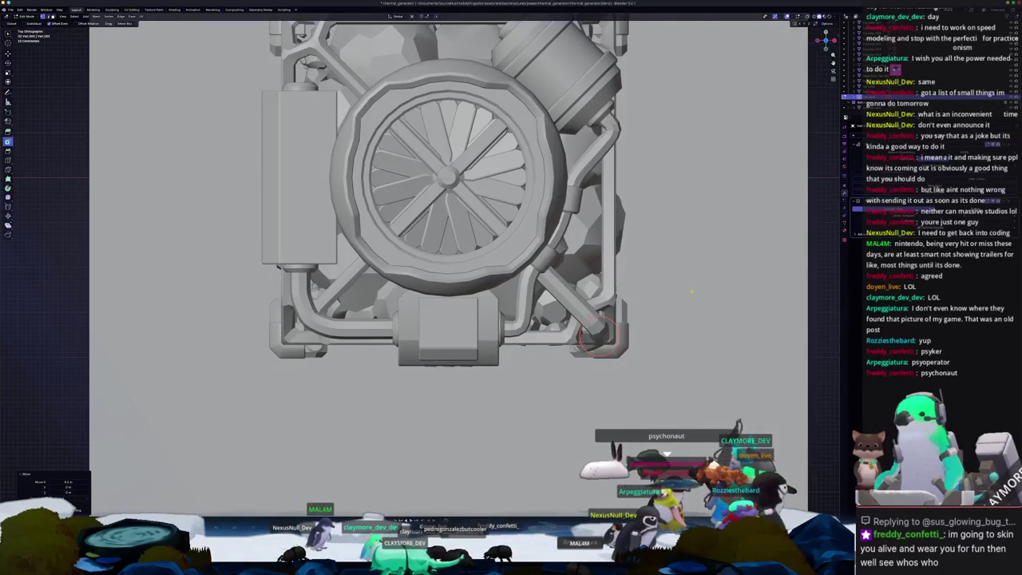
scroll(595, 335, up, 2)
shift+middle_drag(594, 336, 532, 371)
key(g)
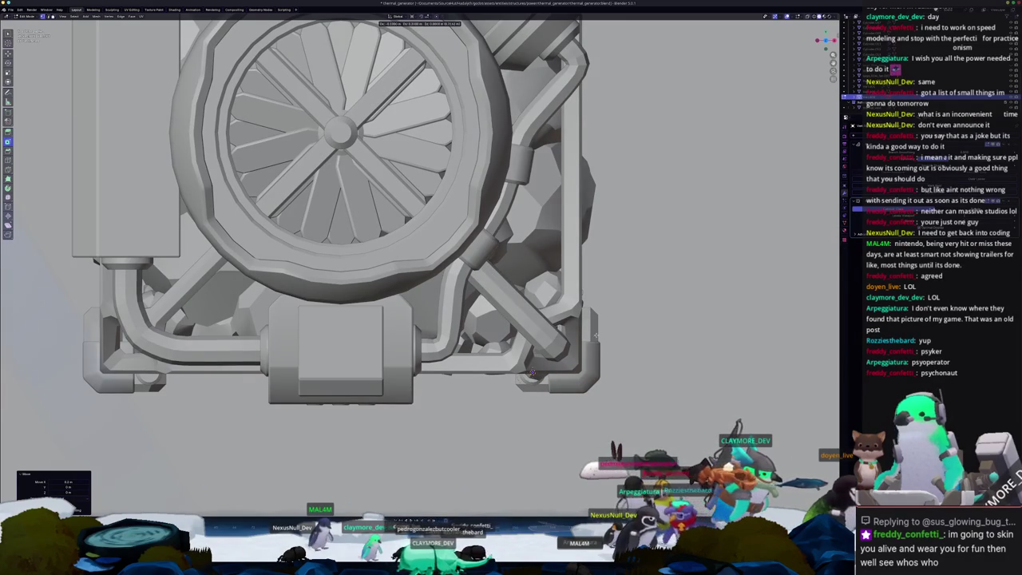
middle_drag(551, 342, 503, 259)
key(alt+z)
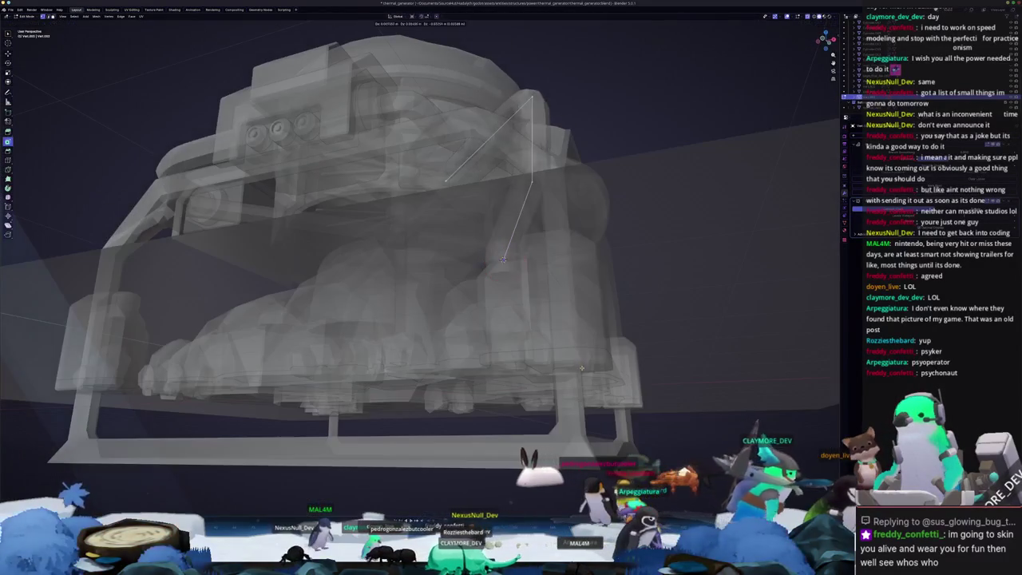
Step: Finish the vertical move and scaling of the strut's lower end
click(581, 392)
middle_drag(580, 391, 486, 327)
click(602, 302)
key(Tab)
key(alt+z)
scroll(621, 244, up, 5)
middle_drag(621, 244, 621, 244)
Step: Bevel the bent corner of the strut to round the pipe
key(Tab)
key(alt+z)
scroll(456, 186, down, 5)
middle_drag(456, 187, 462, 310)
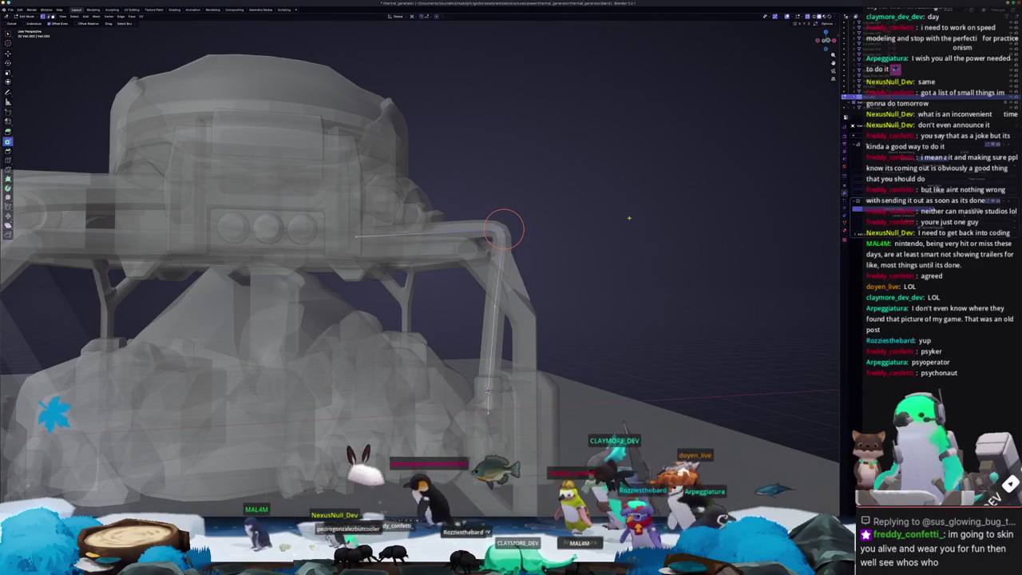
key(ctrl+b)
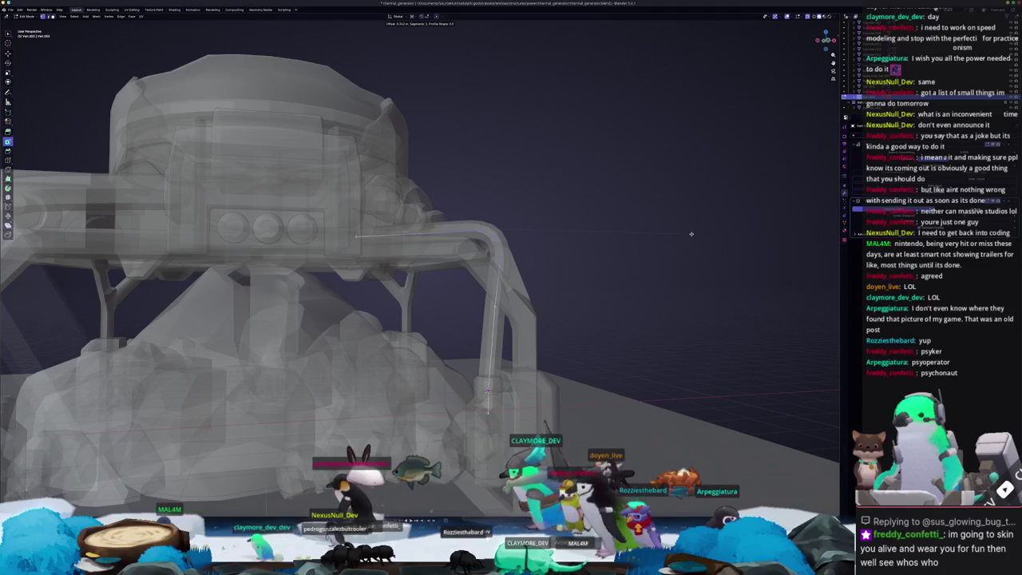
click(687, 232)
key(Tab)
key(alt+z)
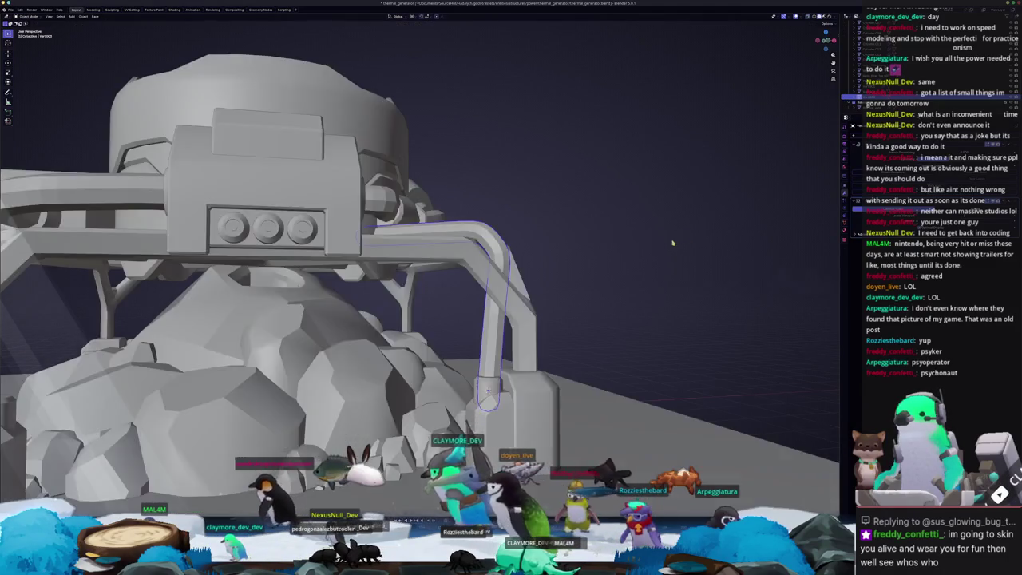
scroll(688, 232, up, 4)
mouse_move(687, 231)
middle_down()
mouse_move(397, 408)
mouse_move(448, 387)
middle_up()
scroll(397, 407, down, 3)
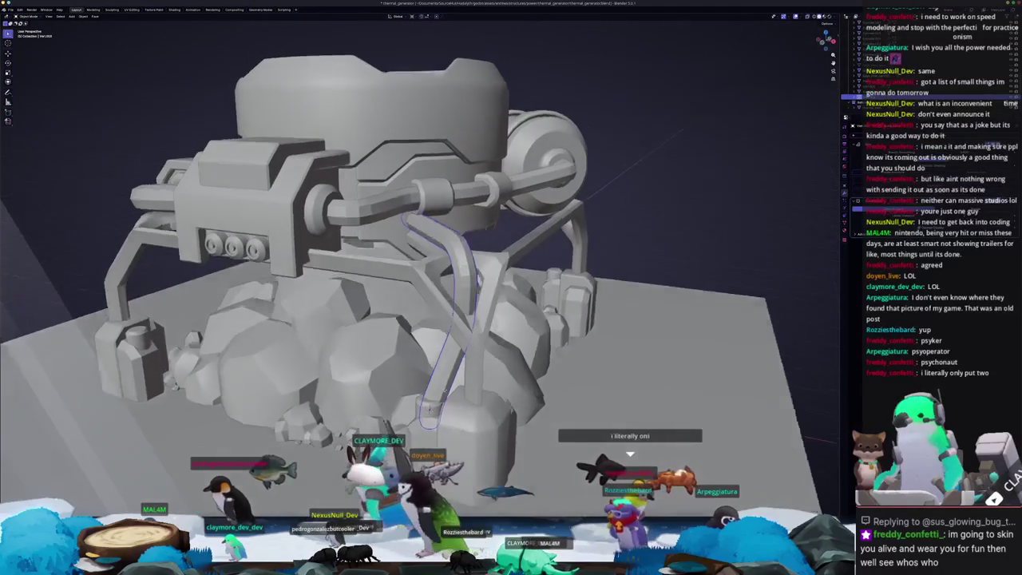
Step: Move the bent pipe's vertices so it sits against the frame
key(Tab)
key(alt+z)
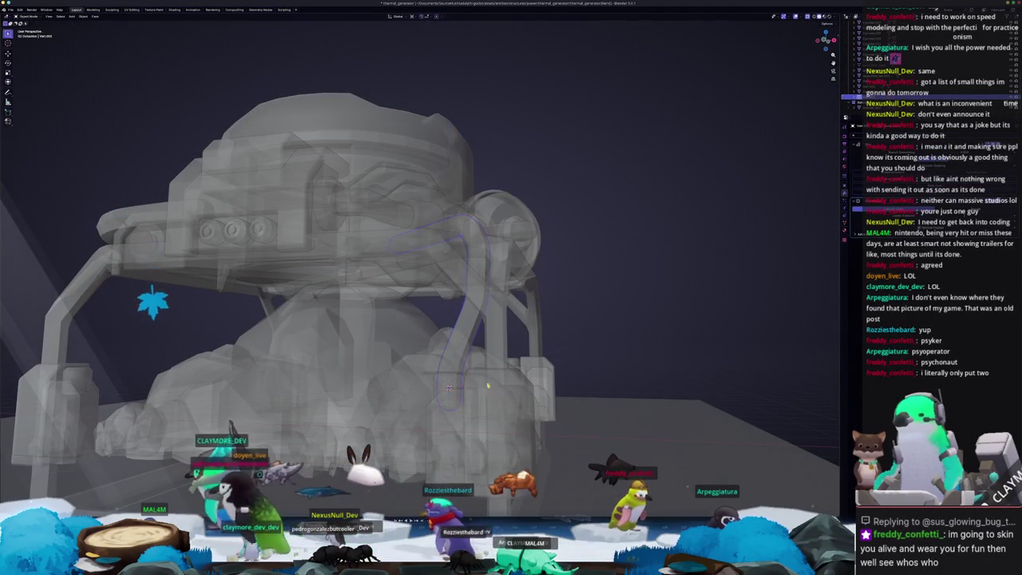
click(449, 389)
key(Tab)
key(alt+z)
mouse_move(450, 391)
middle_down()
mouse_move(448, 332)
mouse_move(515, 402)
middle_up()
scroll(448, 332, up, 3)
Step: Edge-slide a loop along the pipe to refine the bend, then add a new cylinder
key(Tab)
key(alt+z)
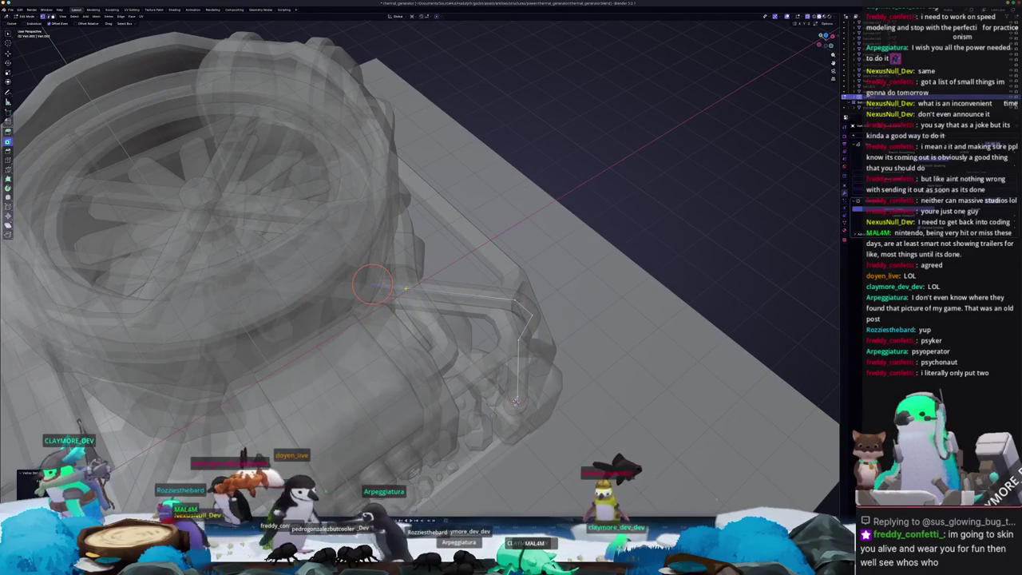
key(g)
key(g)
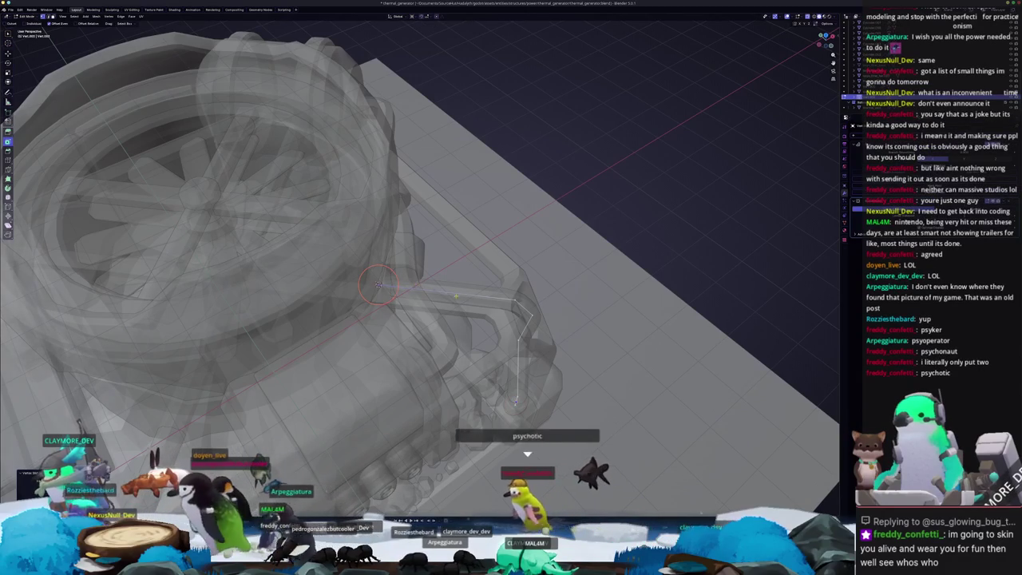
click(379, 284)
key(Tab)
middle_drag(378, 284, 415, 239)
key(alt+z)
scroll(415, 239, down, 3)
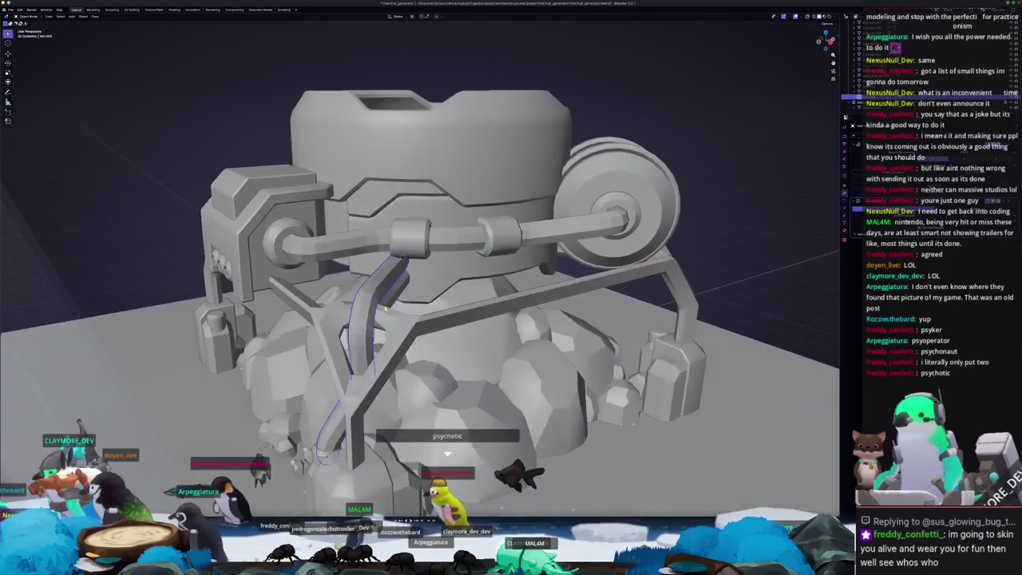
key(shift+a)
click(414, 333)
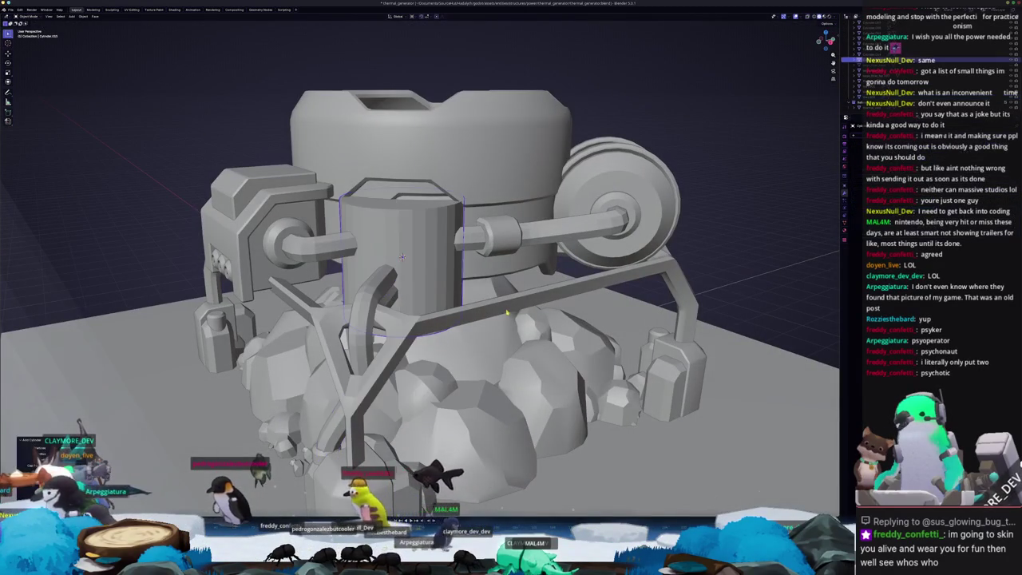
Step: Rotate the cylinder 90° onto its side, scale it to 0.4, and shift it along X
text(9)
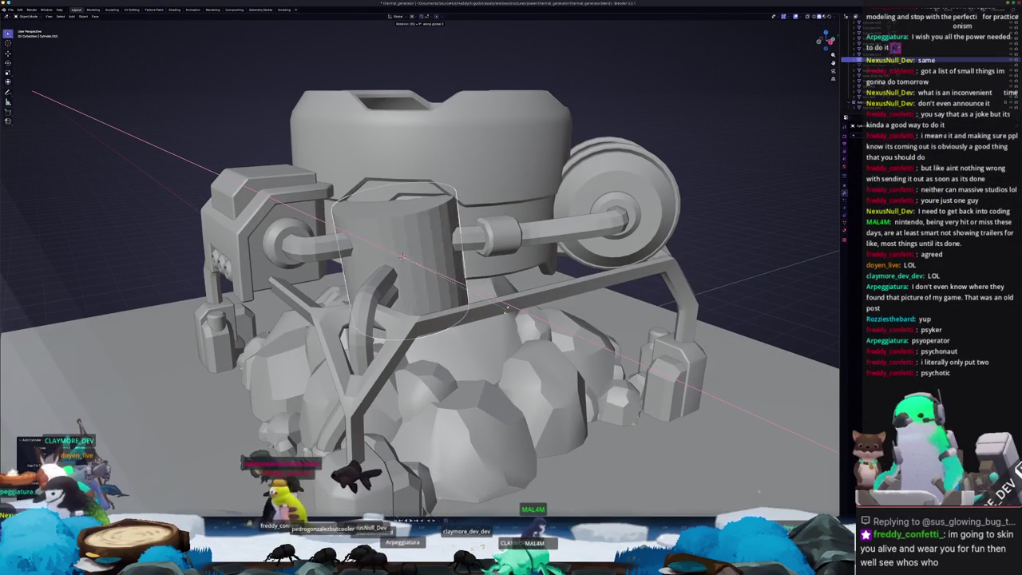
text(0)
key(Return)
text(s.4)
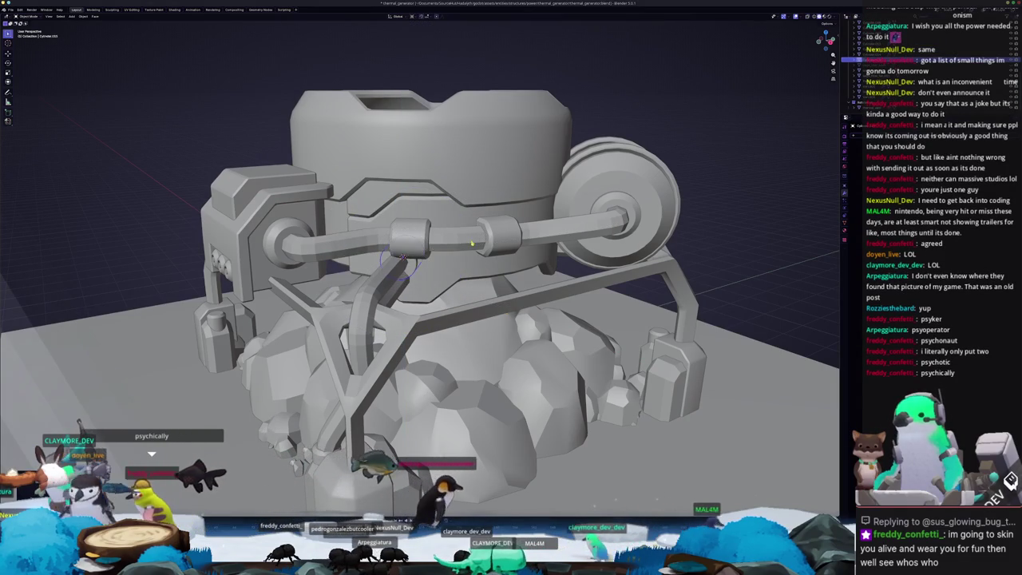
key(KP_Decimal)
key(g)
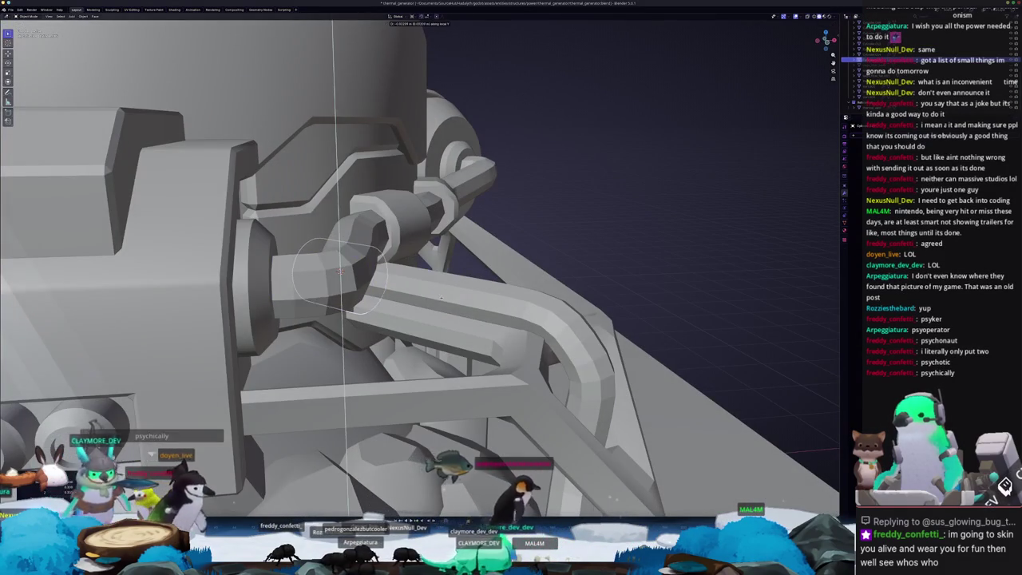
key(x)
click(449, 298)
Step: Position the collar along X at the upper end of the bent pipe
middle_drag(449, 298, 483, 257)
key(g)
key(z)
key(x)
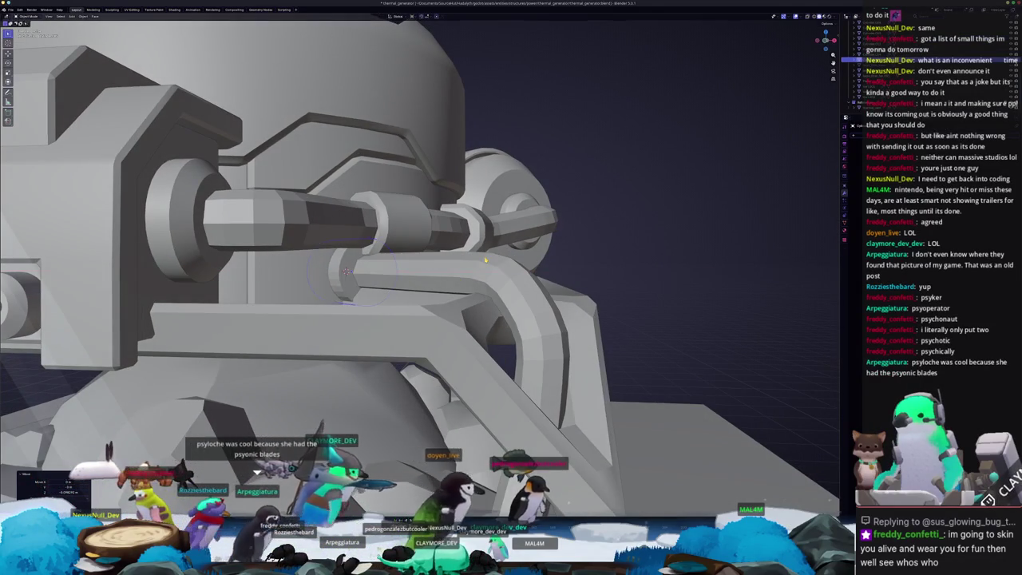
click(364, 277)
key(Tab)
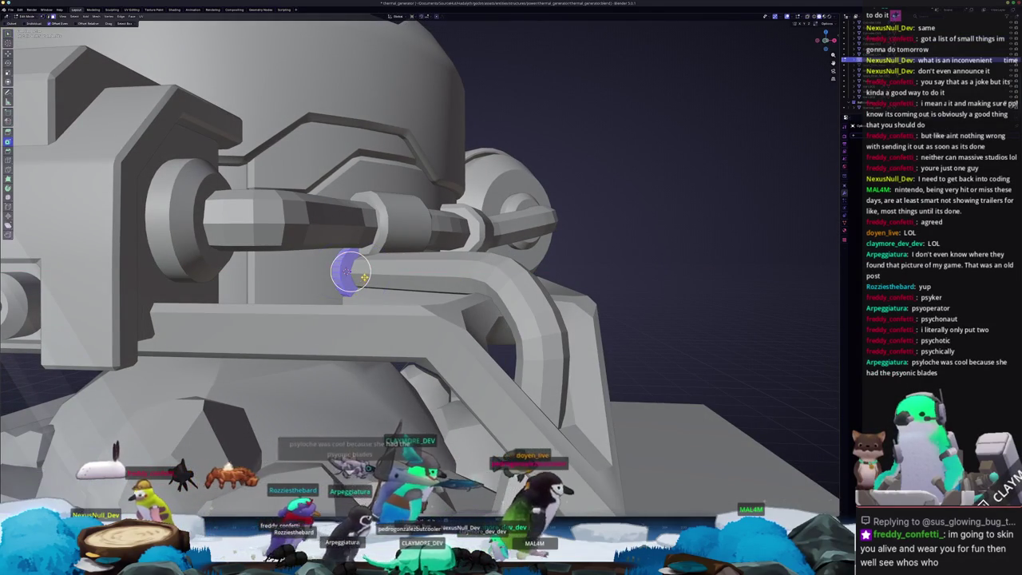
key(Tab)
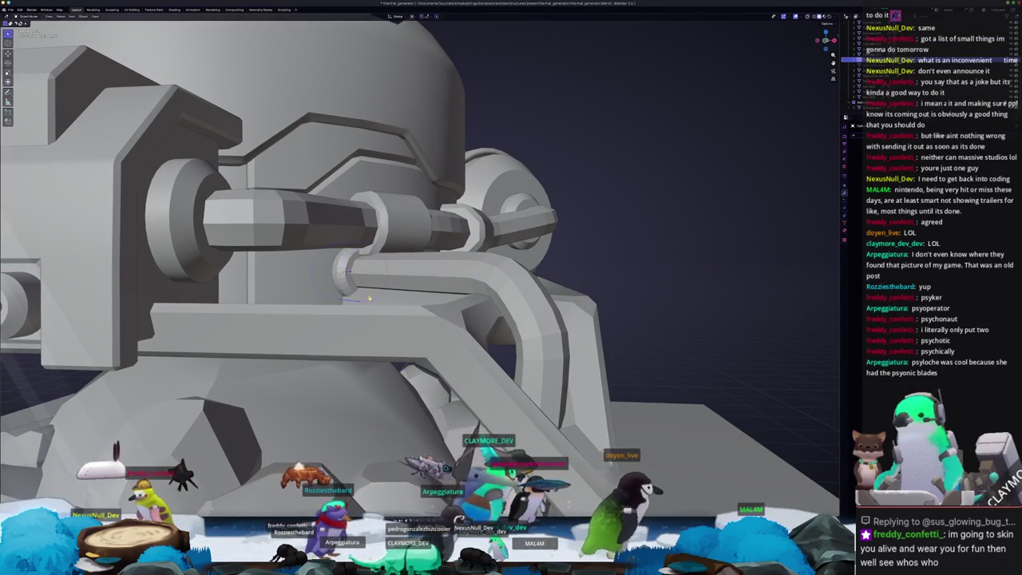
key(KP_Decimal)
Step: Delete the collar's unwanted faces
key(Tab)
key(alt+z)
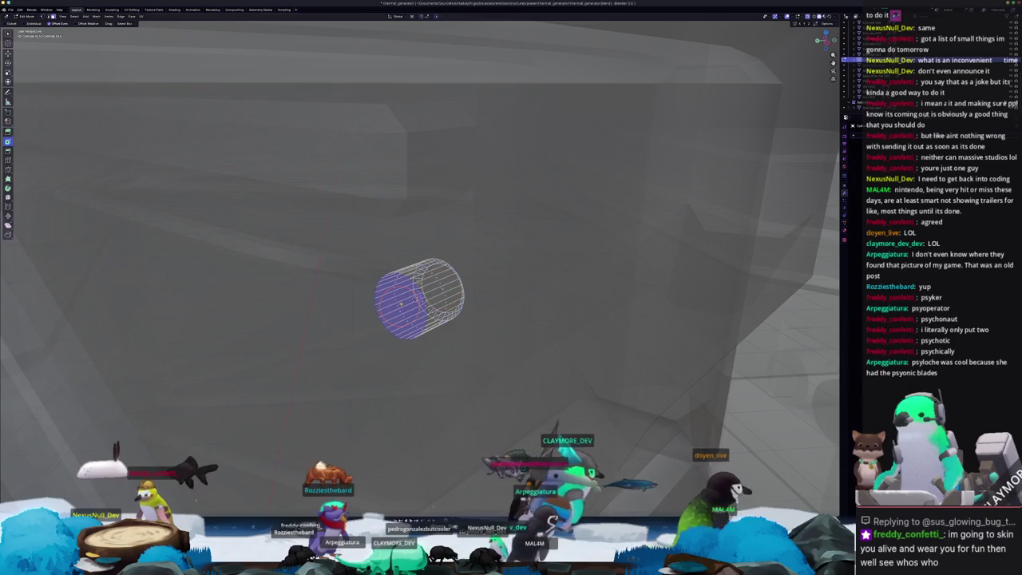
key(x)
click(401, 305)
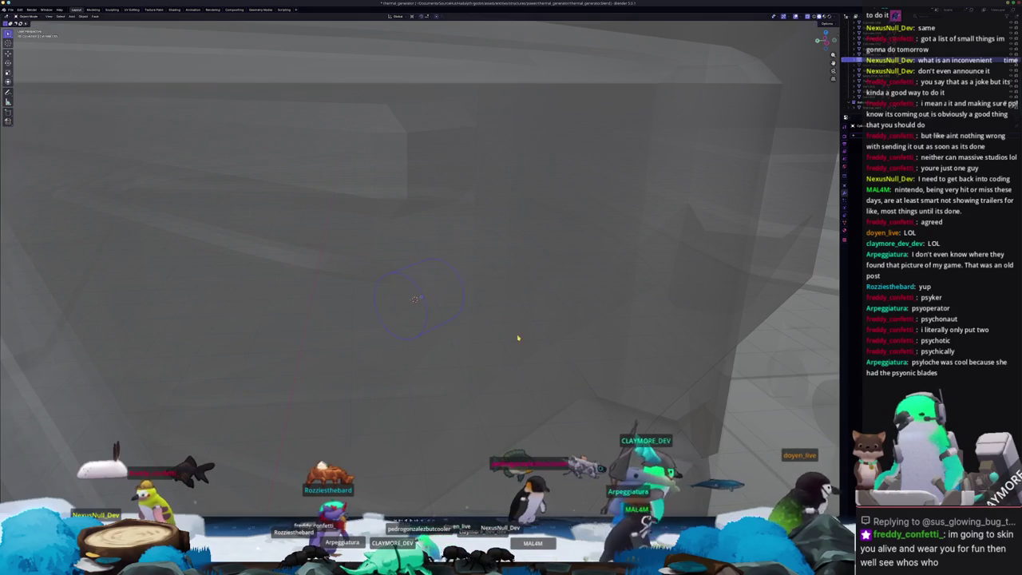
key(Tab)
scroll(475, 327, down, 3)
Step: Edge-slide the collar's loop inward to shorten it and return to Object Mode
key(Tab)
middle_drag(475, 328, 434, 327)
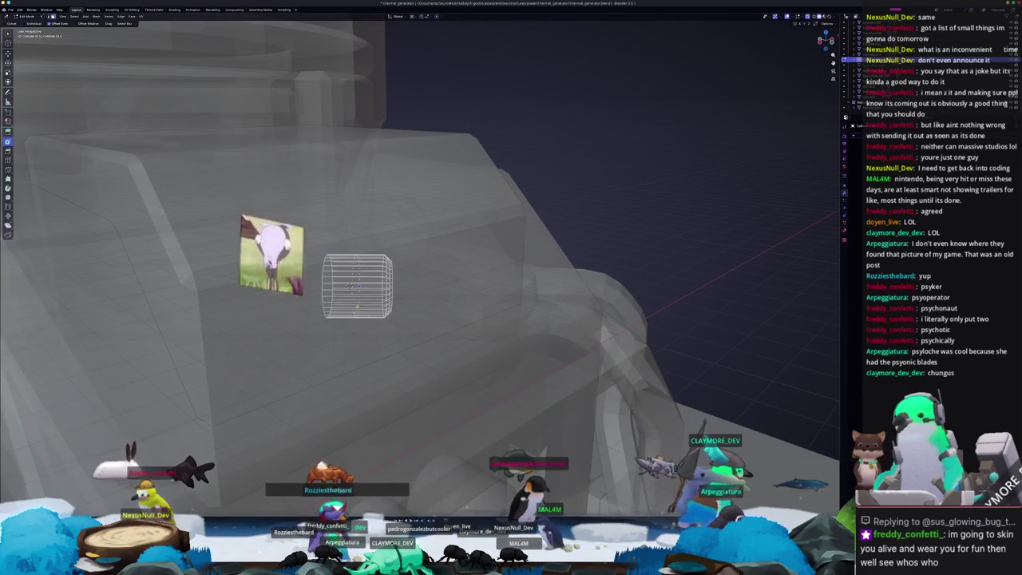
key(g)
key(g)
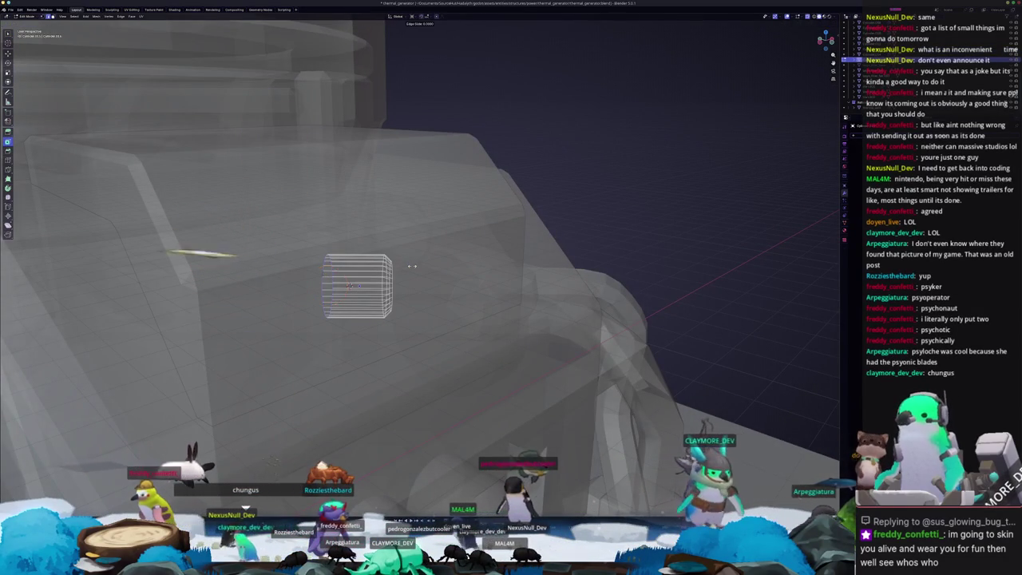
click(420, 264)
mouse_move(472, 282)
middle_down()
mouse_move(490, 295)
mouse_move(486, 277)
mouse_move(599, 267)
mouse_move(748, 230)
middle_up()
key(Tab)
key(alt+z)
key(ctrl+a)
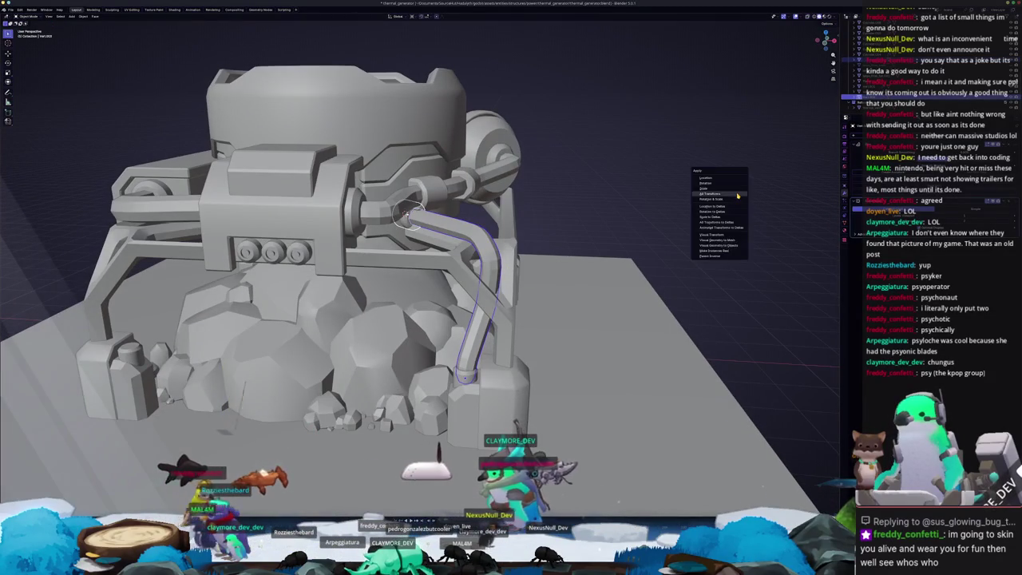
Step: Apply the bent pipe's location and mirror the pipe and collar onto the generator's left side
click(727, 196)
scroll(725, 195, up, 1)
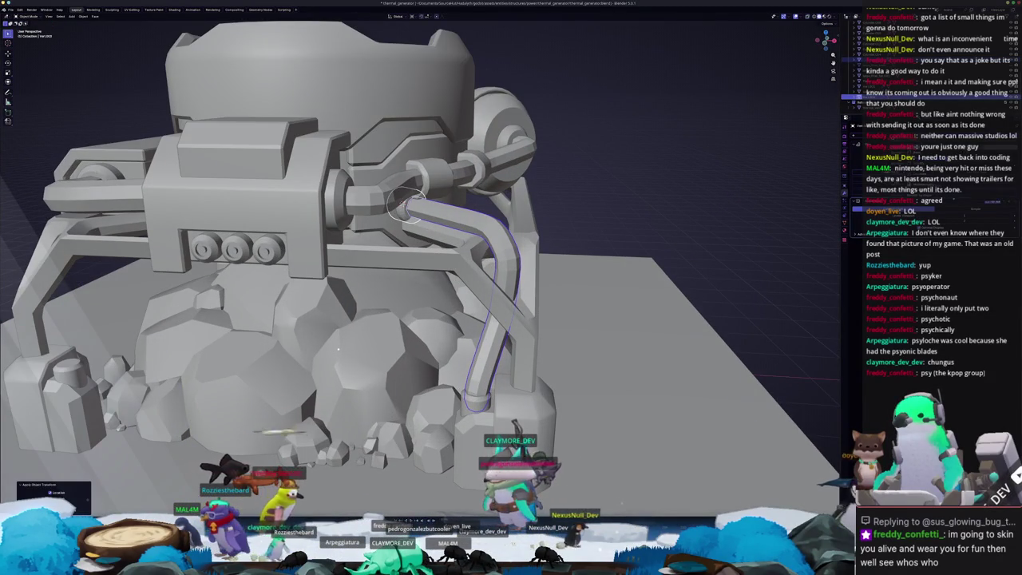
click(993, 269)
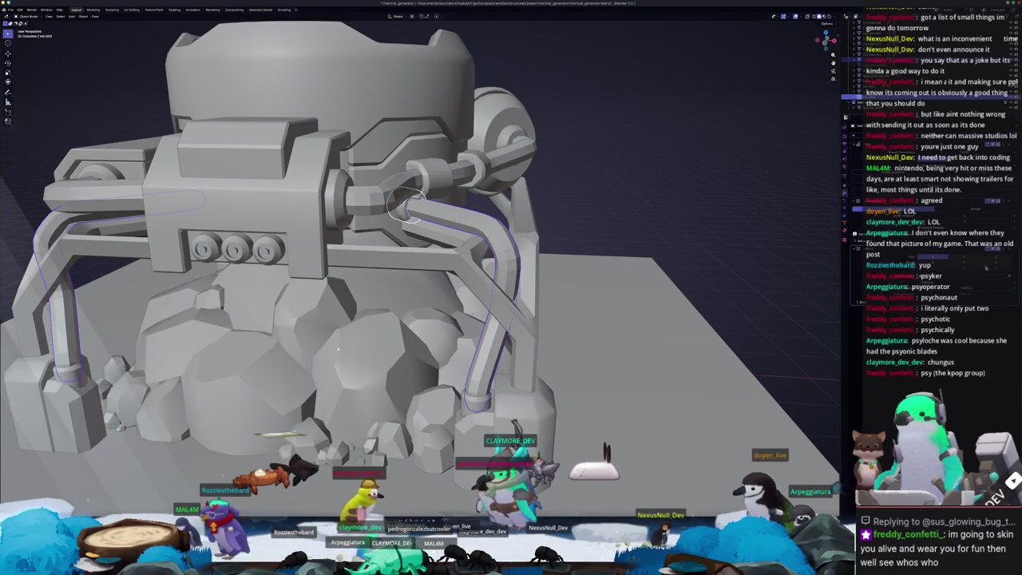
scroll(728, 257, down, 4)
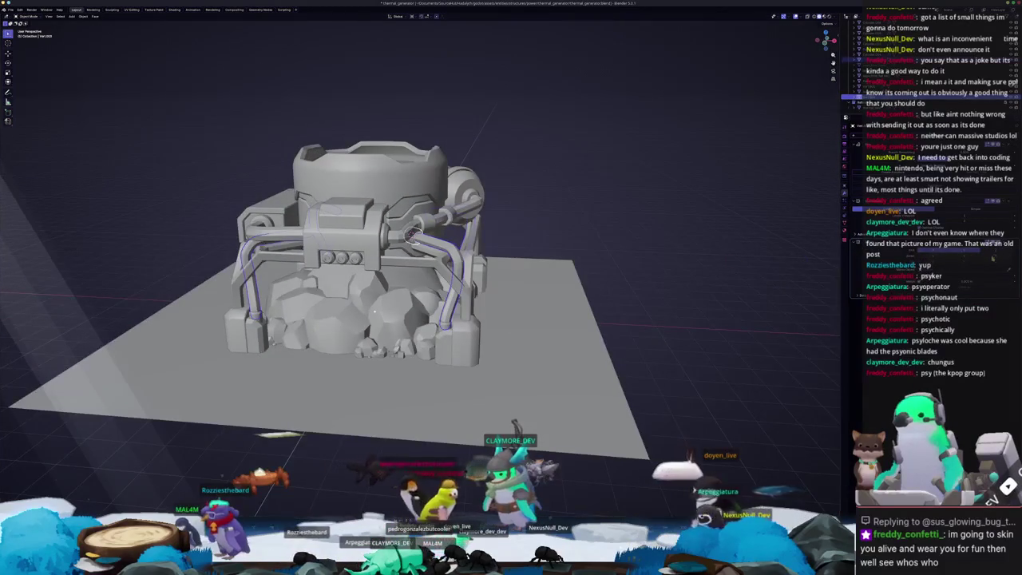
mouse_move(718, 257)
middle_down()
mouse_move(548, 265)
mouse_move(439, 346)
middle_up()
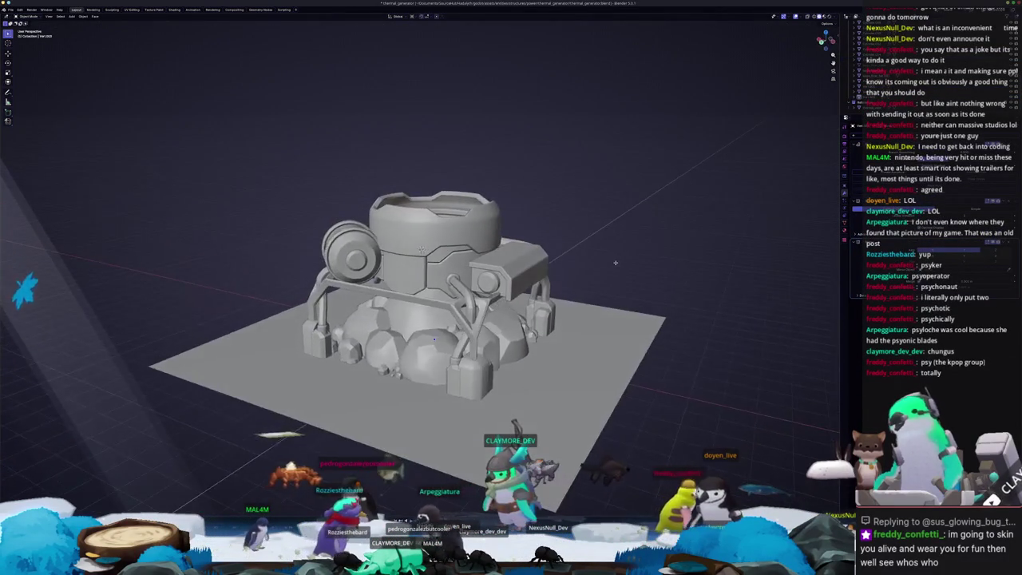
scroll(438, 347, up, 3)
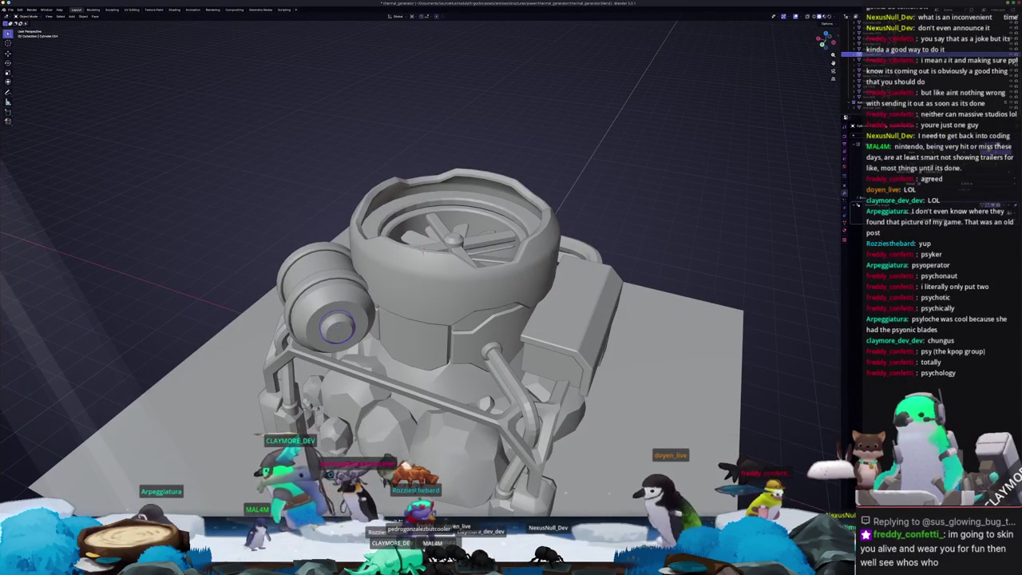
Step: Separate the side tank's end face into its own object
key(Tab)
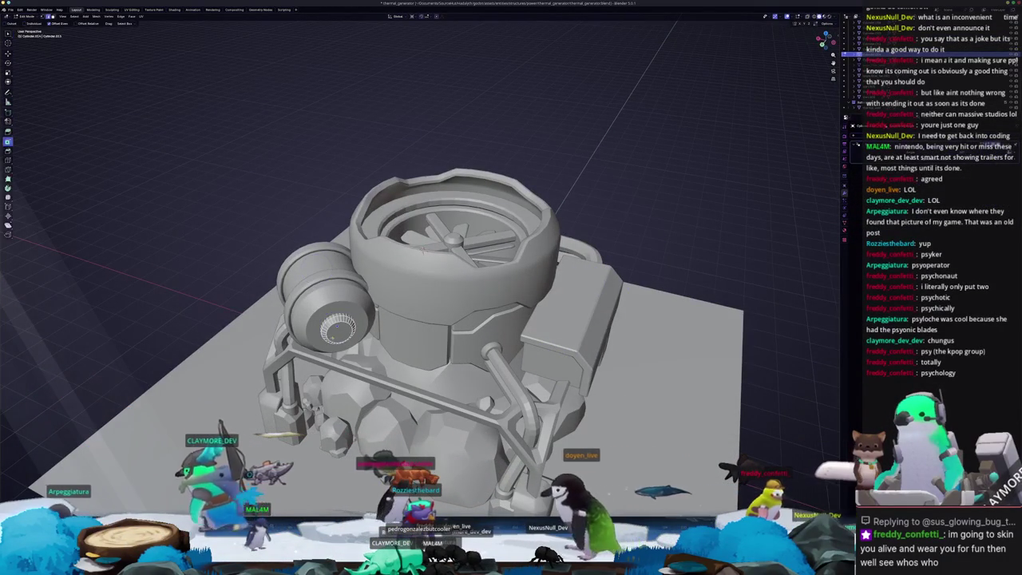
key(m)
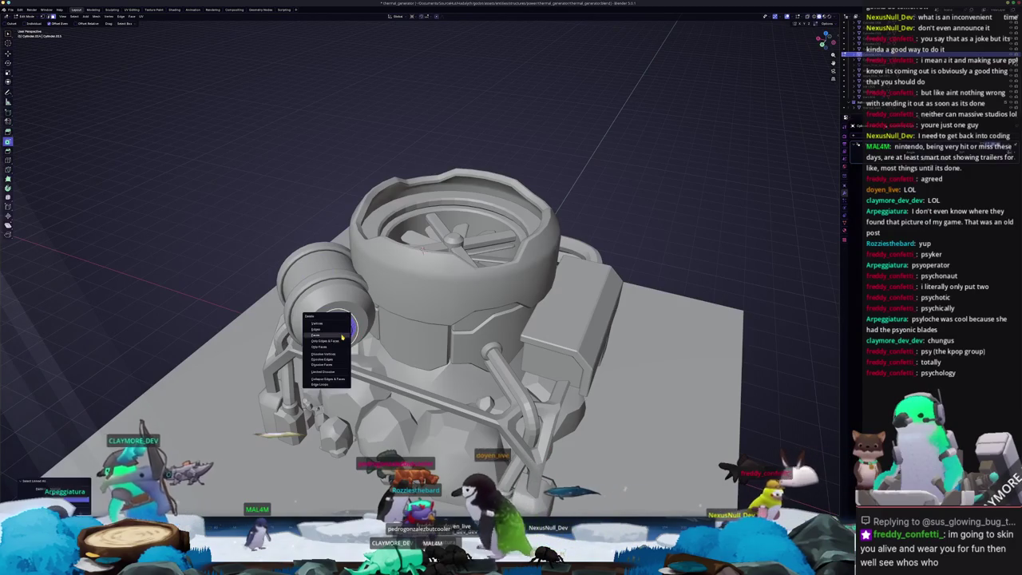
click(327, 323)
key(Tab)
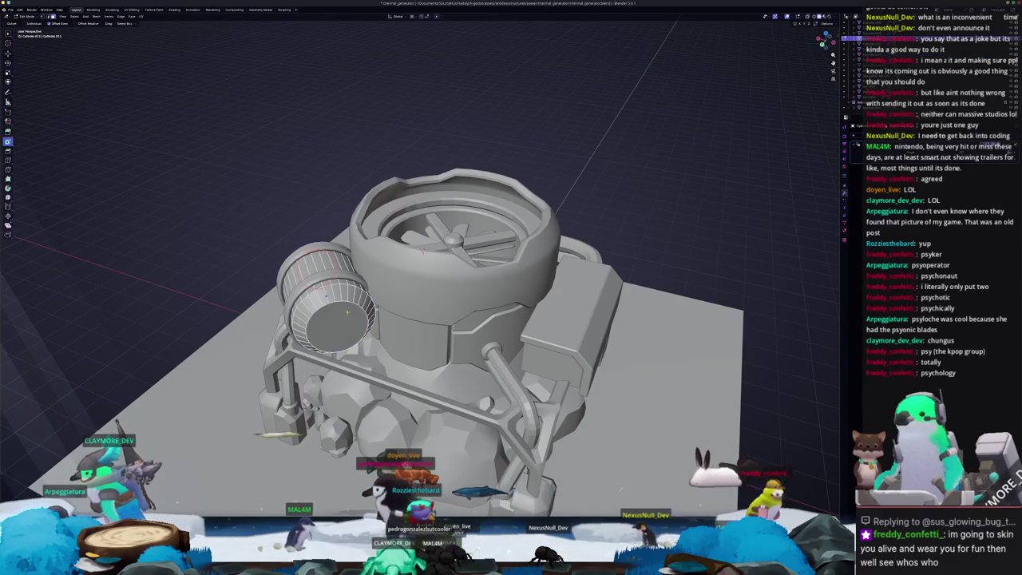
middle_drag(423, 249, 435, 287)
right_click(435, 300)
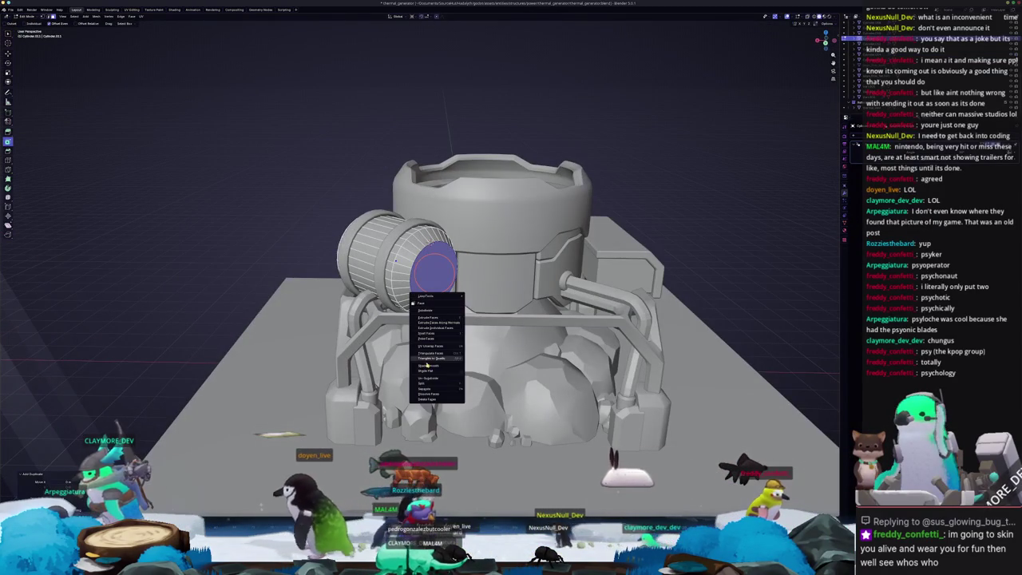
click(480, 389)
key(Tab)
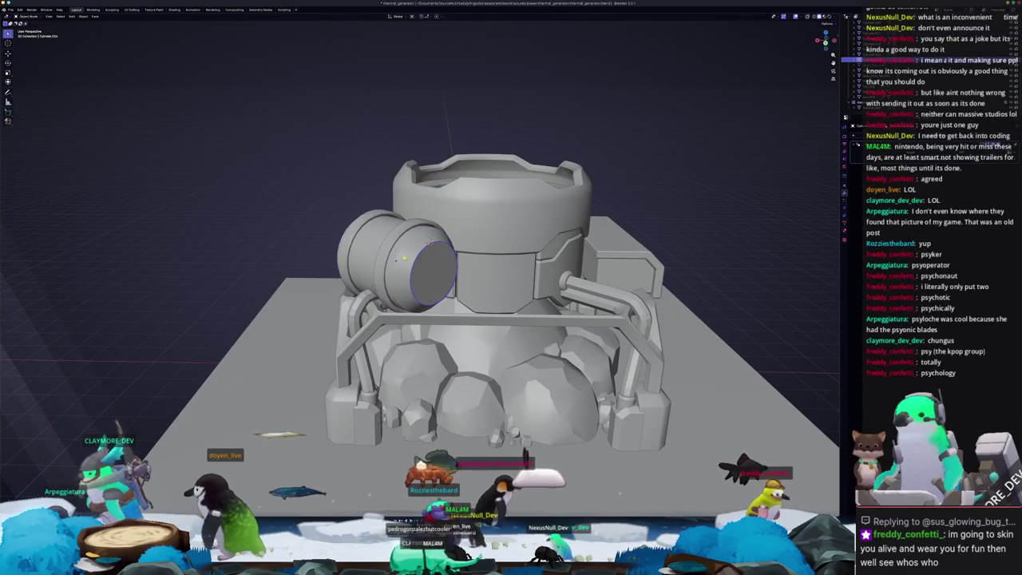
Step: Apply the transforms on the side tank body, then orbit to a front view of the generator
click(395, 260)
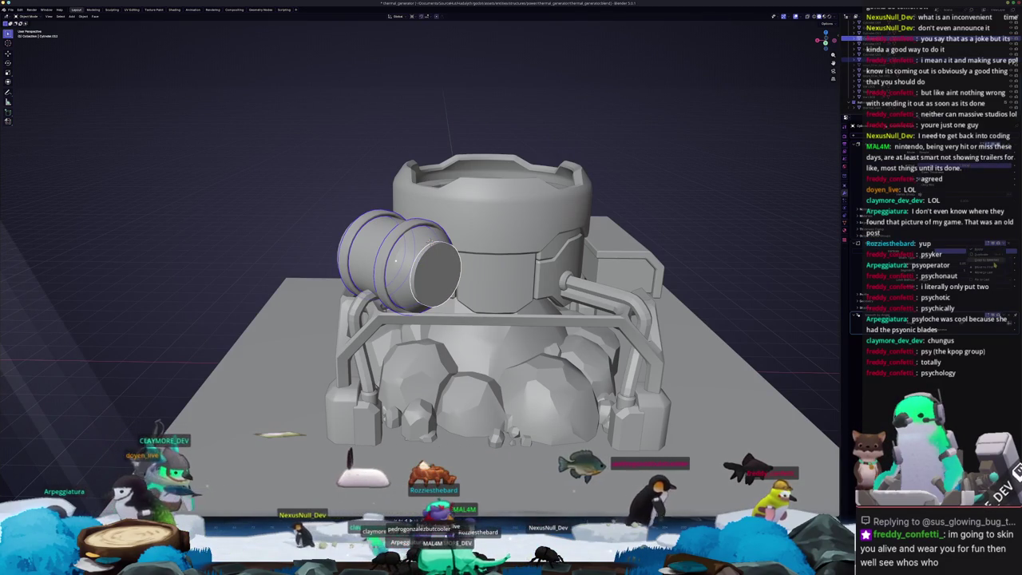
key(ctrl+a)
click(408, 192)
mouse_move(409, 191)
middle_down()
mouse_move(495, 300)
mouse_move(654, 265)
middle_up()
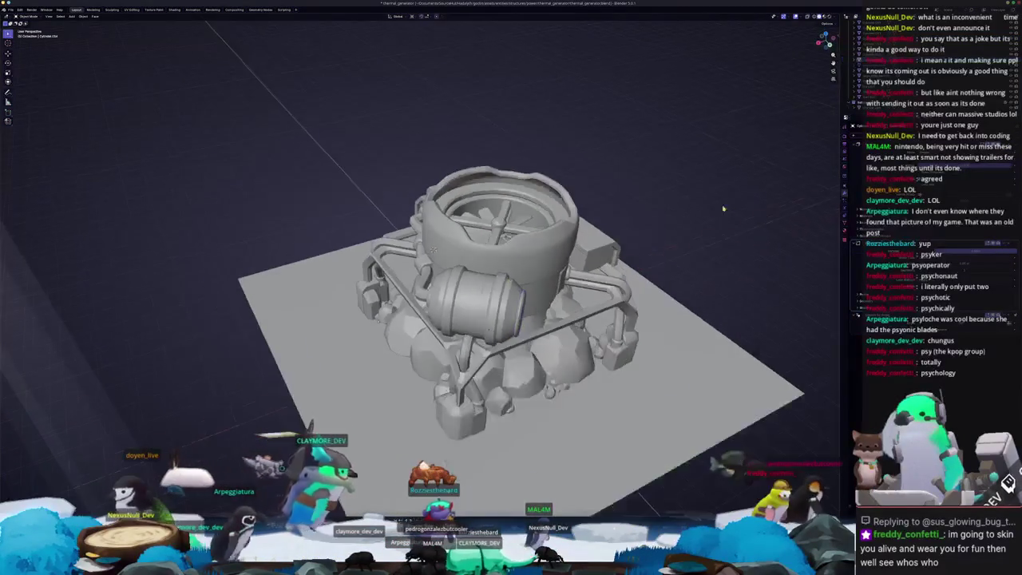
mouse_move(598, 255)
middle_down()
mouse_move(524, 225)
mouse_move(551, 311)
mouse_move(501, 251)
middle_up()
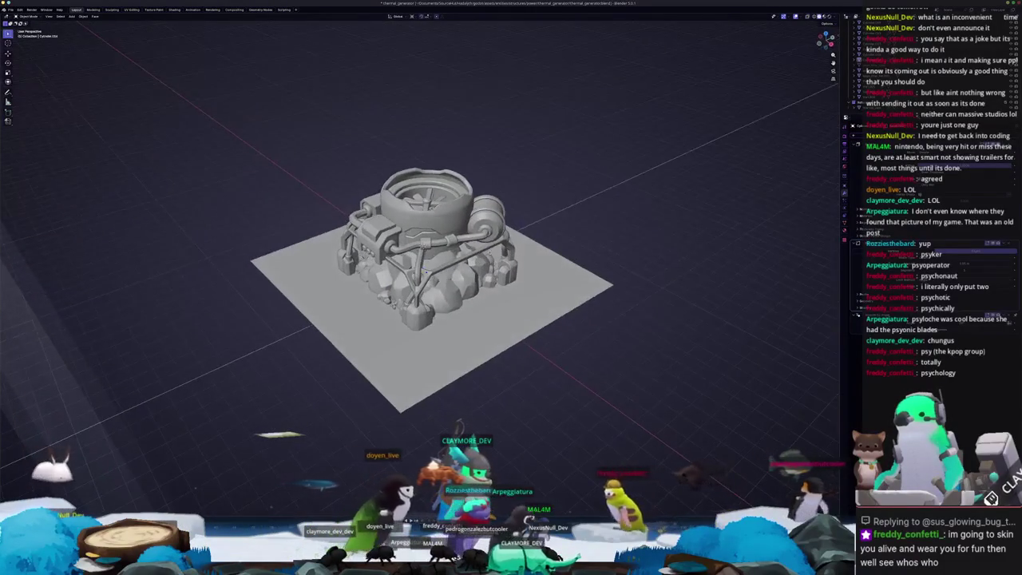
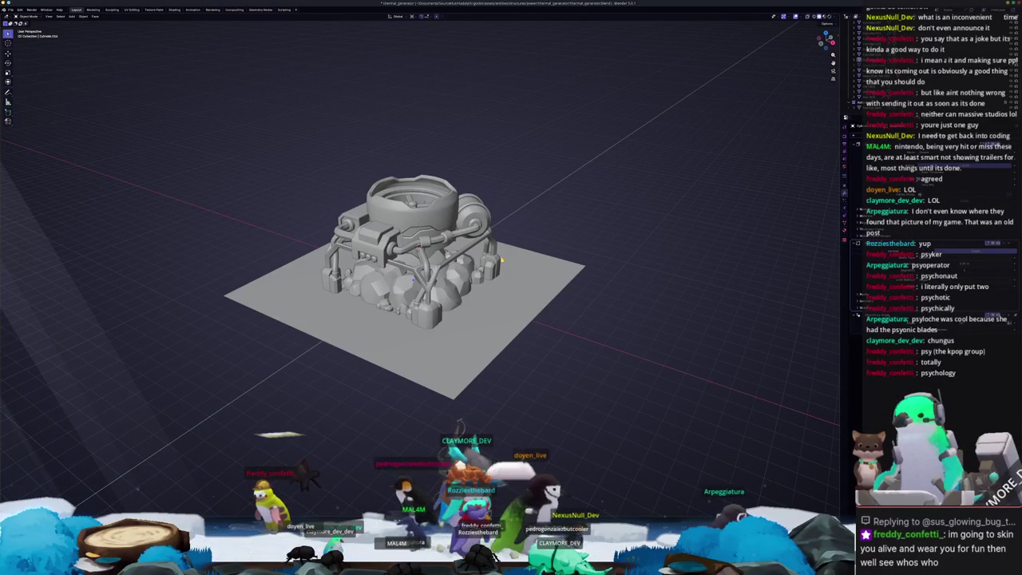
Step: From the front view, apply smooth shading to the frame parts around the generator base
key(KP_1)
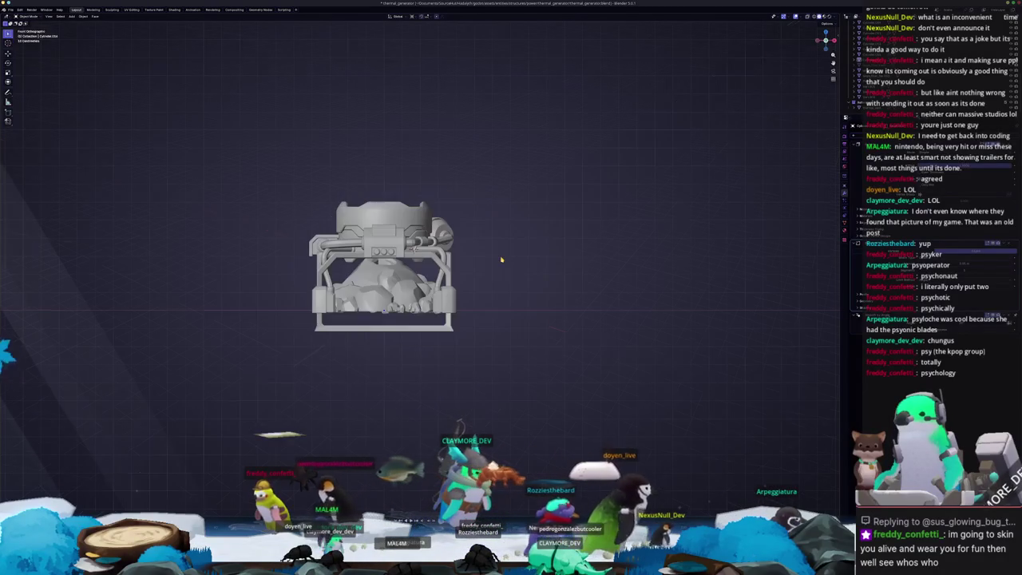
scroll(518, 260, up, 3)
drag(518, 261, 424, 161)
right_click(425, 160)
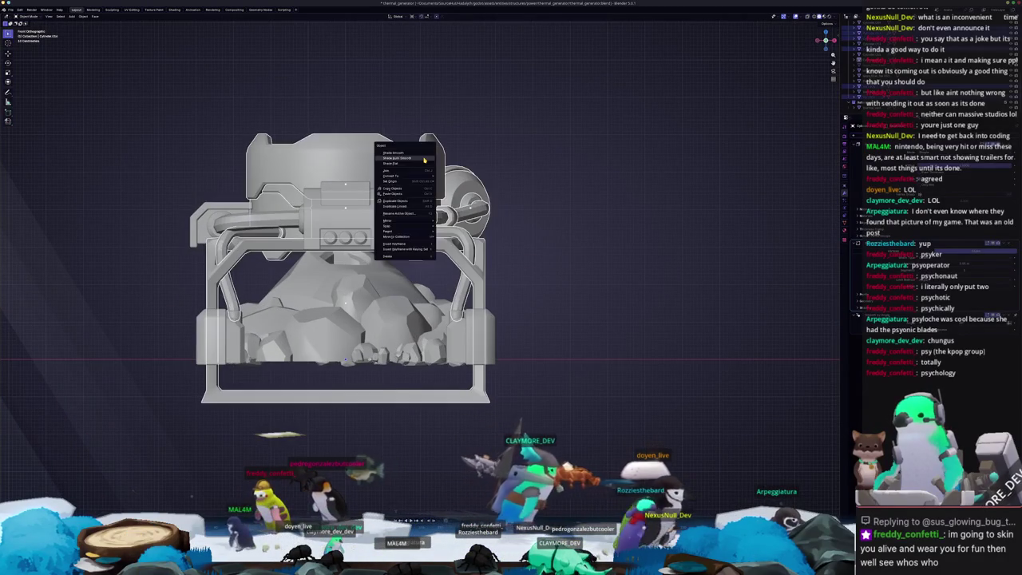
click(425, 159)
Step: Select the front frame in perspective view and start bevelling its bars
shift+middle_drag(244, 267, 337, 292)
drag(351, 304, 221, 187)
scroll(335, 246, down, 4)
mouse_move(335, 246)
middle_down()
mouse_move(623, 229)
mouse_move(518, 218)
mouse_move(583, 232)
middle_up()
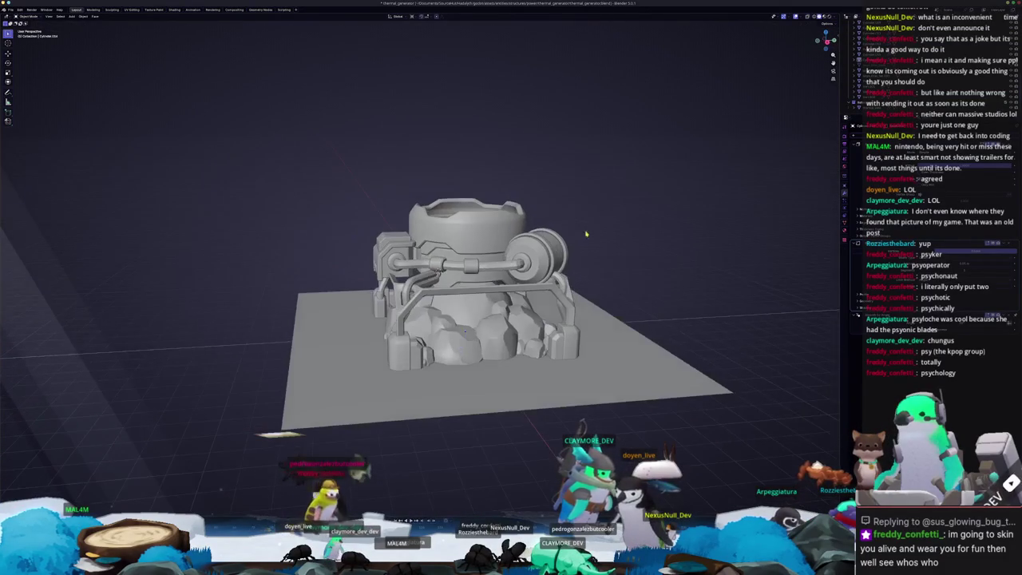
click(459, 293)
key(ctrl+b)
Step: Confirm the bevel on the front frame bars and return to object mode
click(465, 300)
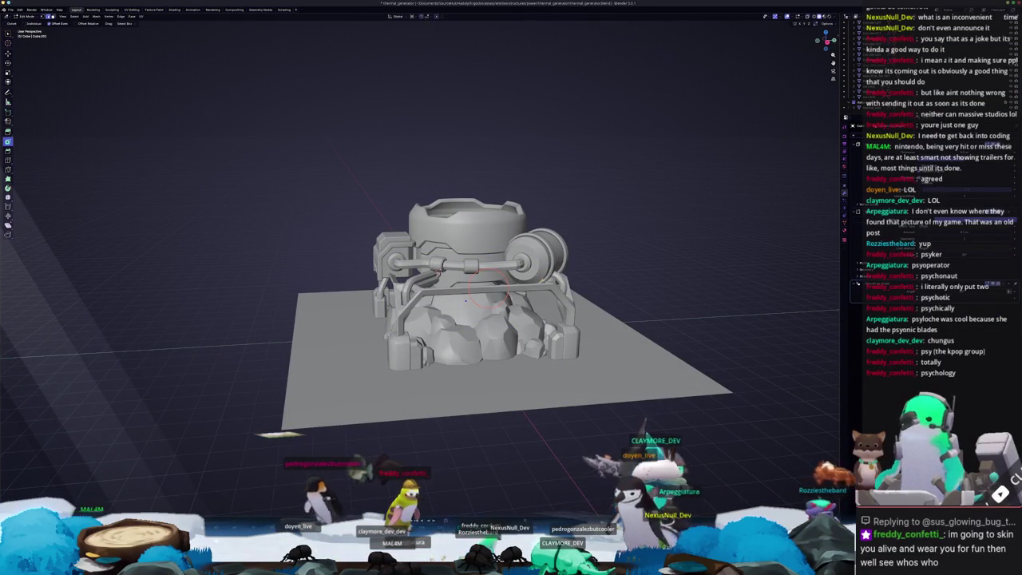
middle_drag(466, 301, 578, 277)
key(Tab)
key(KP_1)
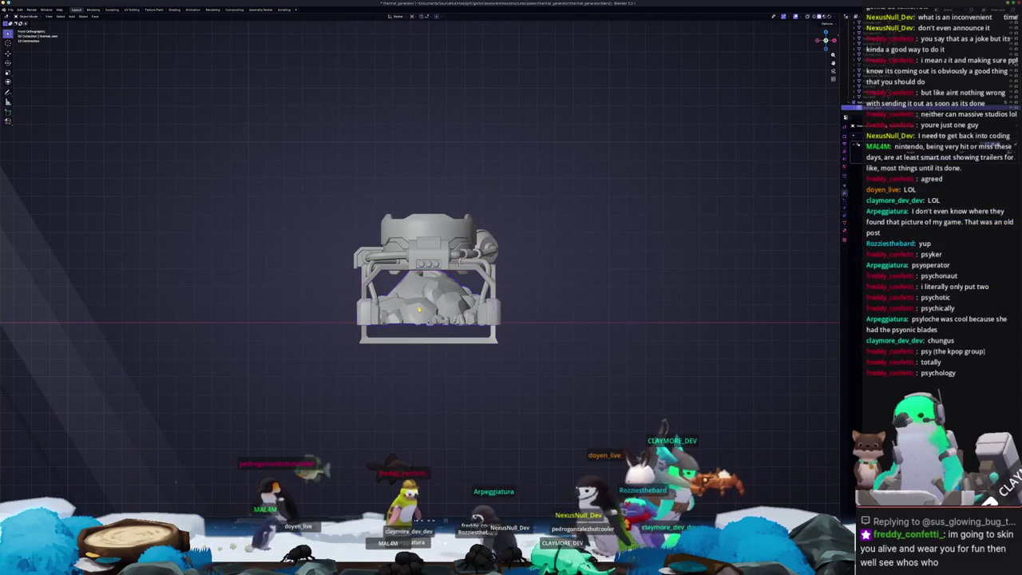
Step: Enter edit mode on the cage frame with the whole mesh selected, viewed from the front
middle_drag(278, 431, 295, 471)
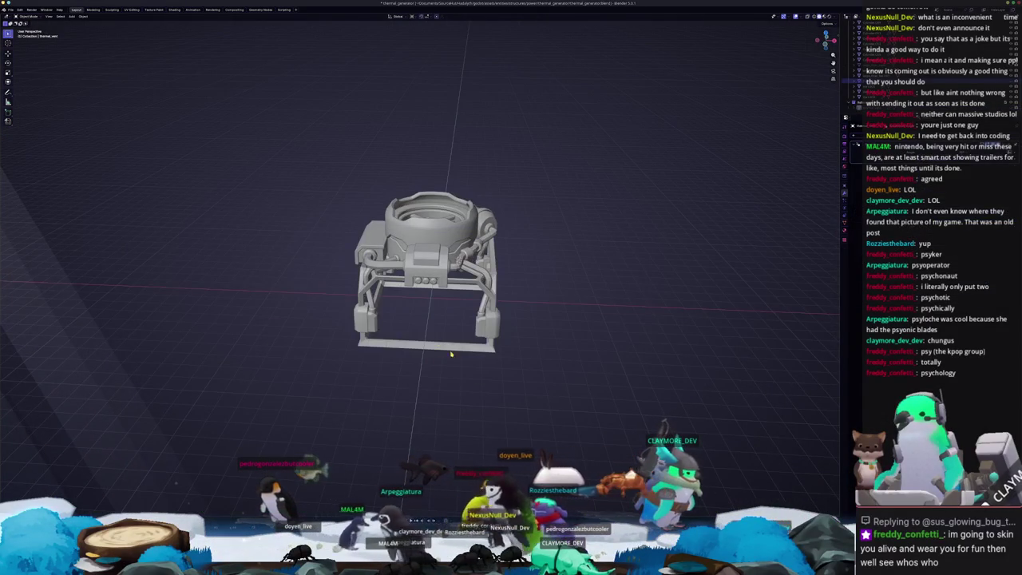
key(Tab)
middle_drag(451, 353, 457, 342)
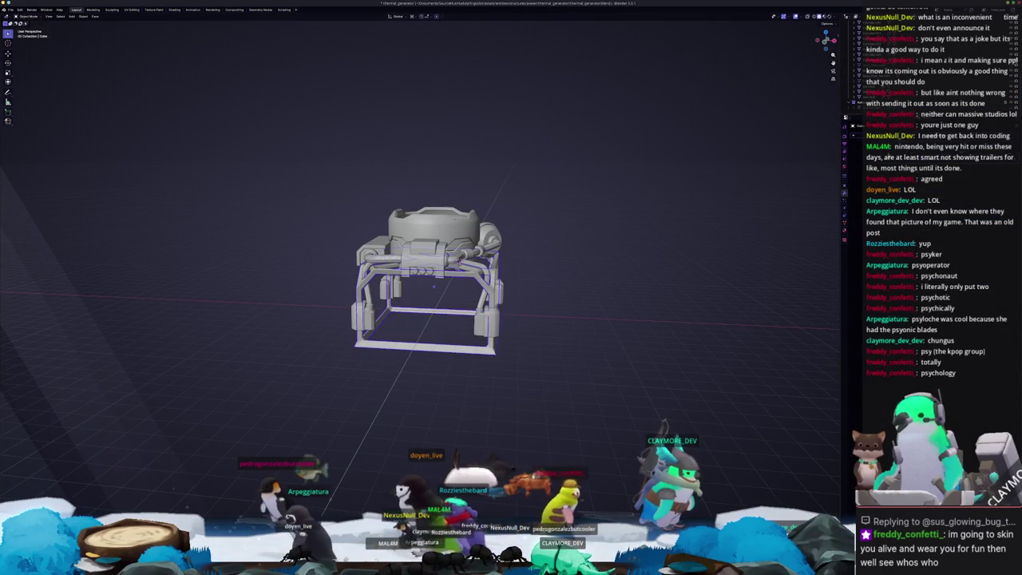
key(Tab)
middle_drag(479, 383, 487, 371)
key(KP_1)
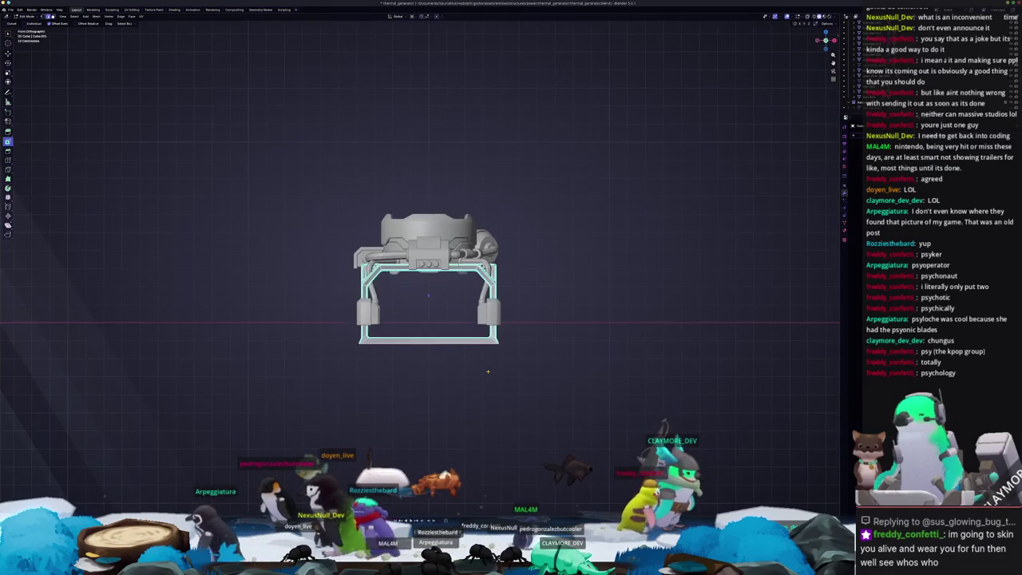
Step: In X-ray side view, delete the frame's bottom face
key(alt+z)
key(KP_3)
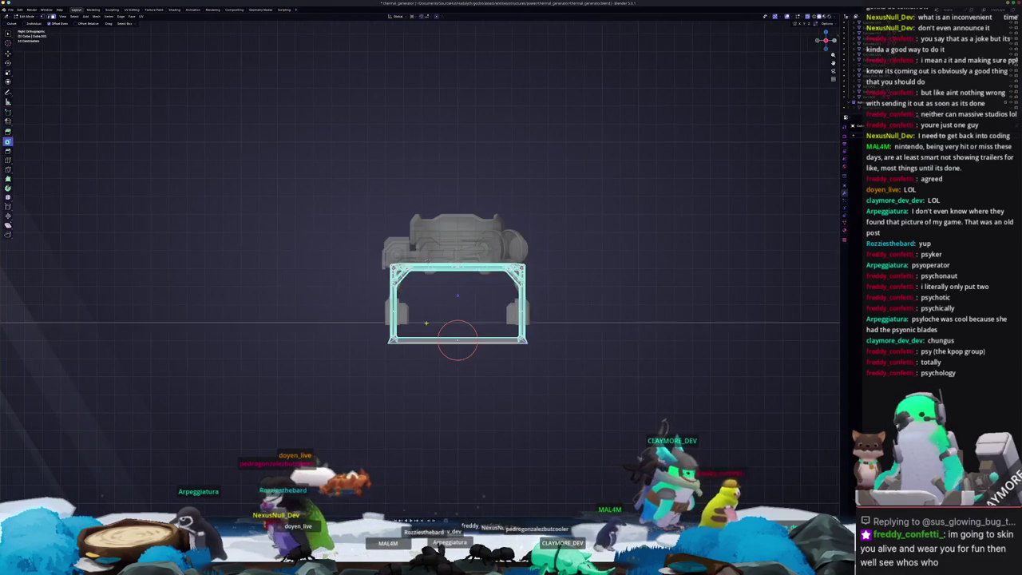
click(458, 340)
scroll(451, 347, up, 3)
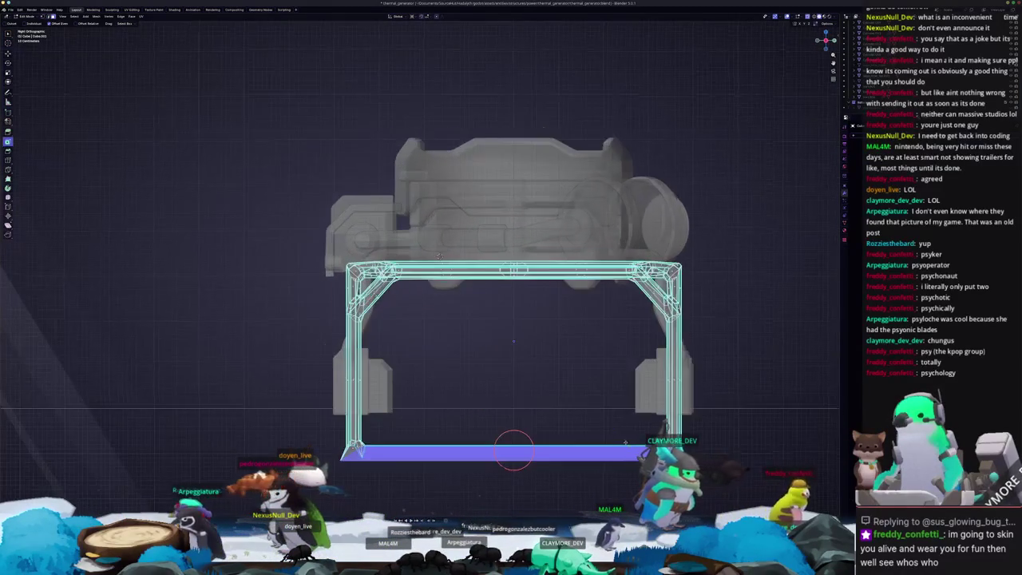
scroll(401, 405, up, 4)
scroll(595, 425, up, 1)
ctrl+scroll(419, 407, left, 4)
shift+scroll(416, 406, down, 1)
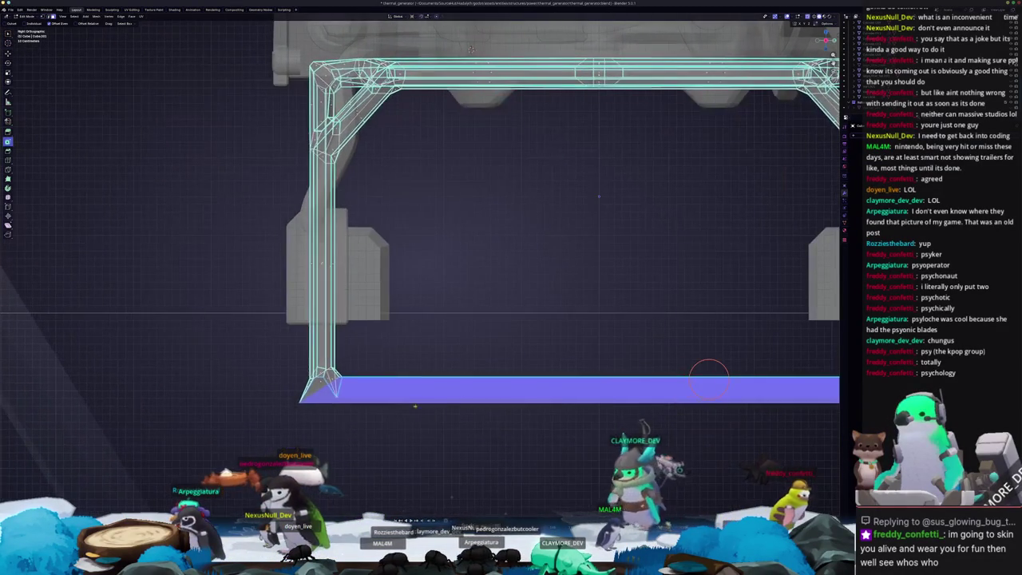
key(x)
click(271, 371)
Step: Select the bottom ends of the frame legs, leaving them at full length
key(Home)
drag(781, 385, 281, 324)
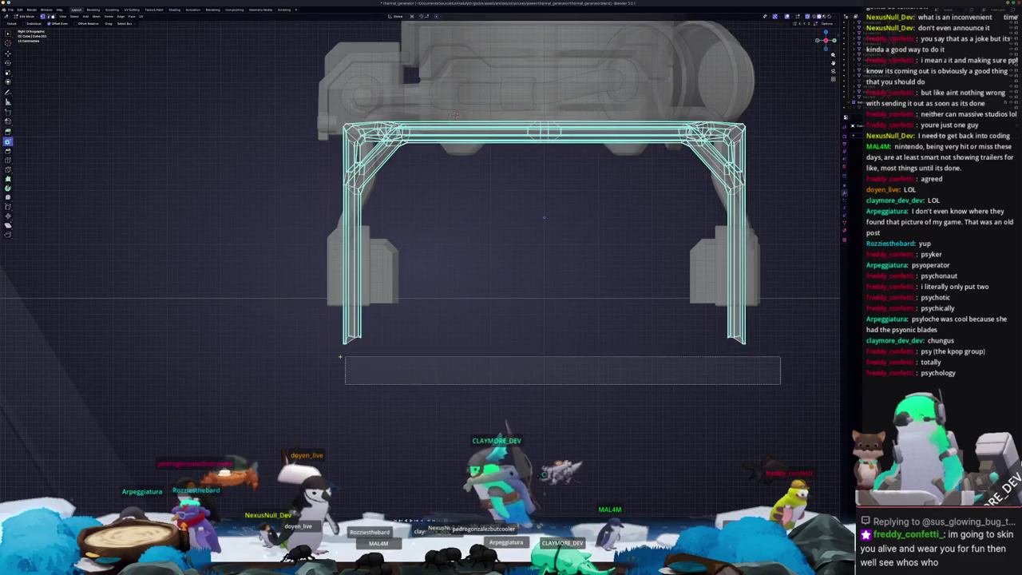
key(s)
key(Escape)
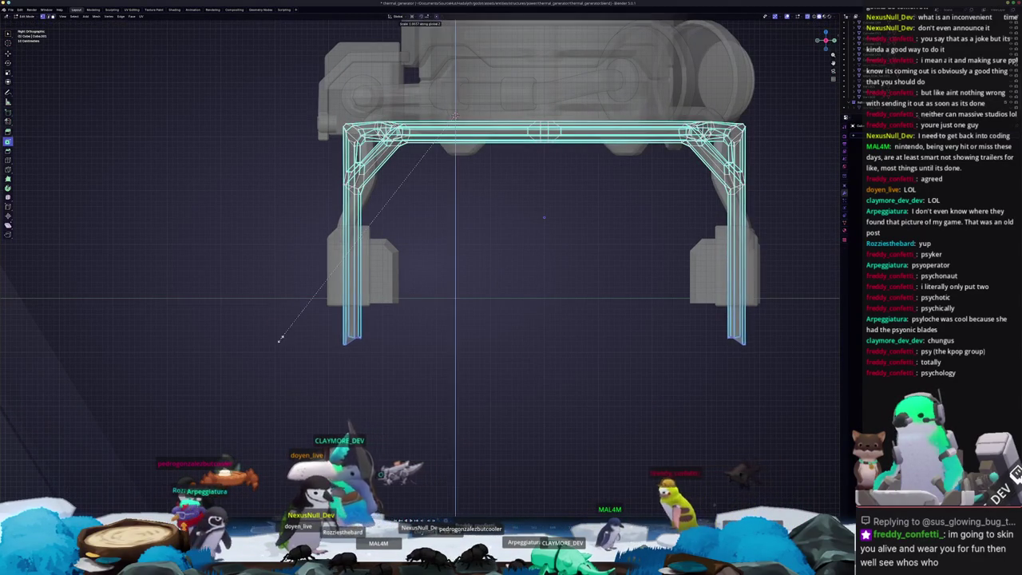
key(ctrl+z)
key(ctrl+shift+z)
Step: Raise the selected leg ends along Z and return to object mode
scroll(296, 338, down, 1)
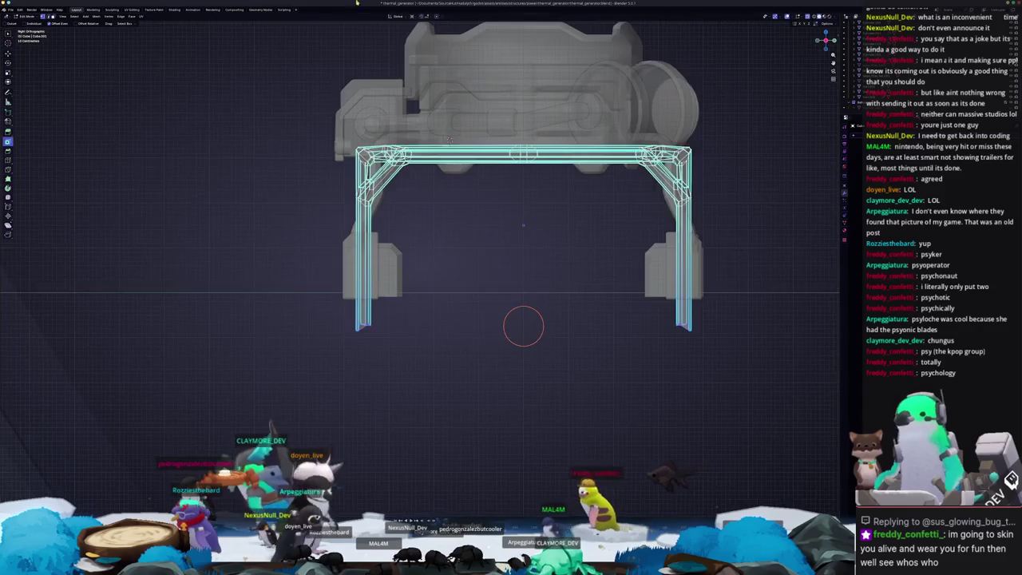
click(402, 17)
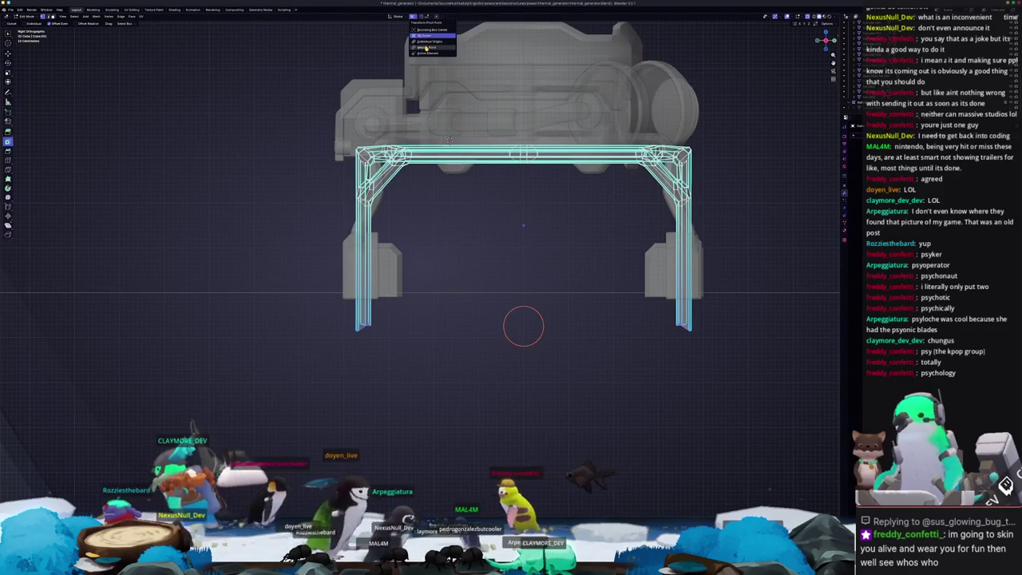
scroll(523, 326, up, 2)
key(g)
key(z)
click(495, 263)
key(Tab)
middle_drag(494, 264, 503, 343)
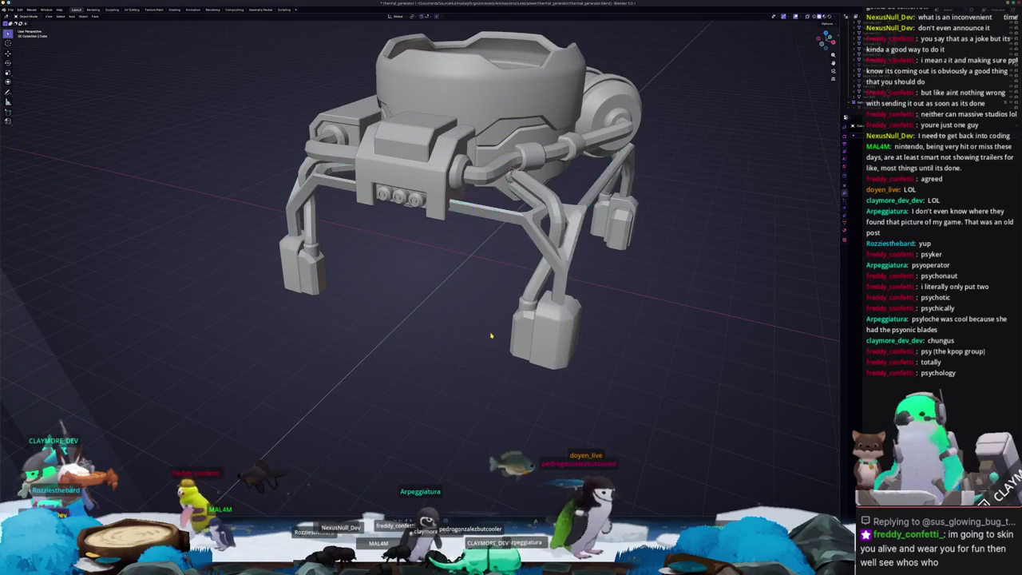
Step: Select every generator part and apply all transforms
scroll(491, 337, down, 5)
key(a)
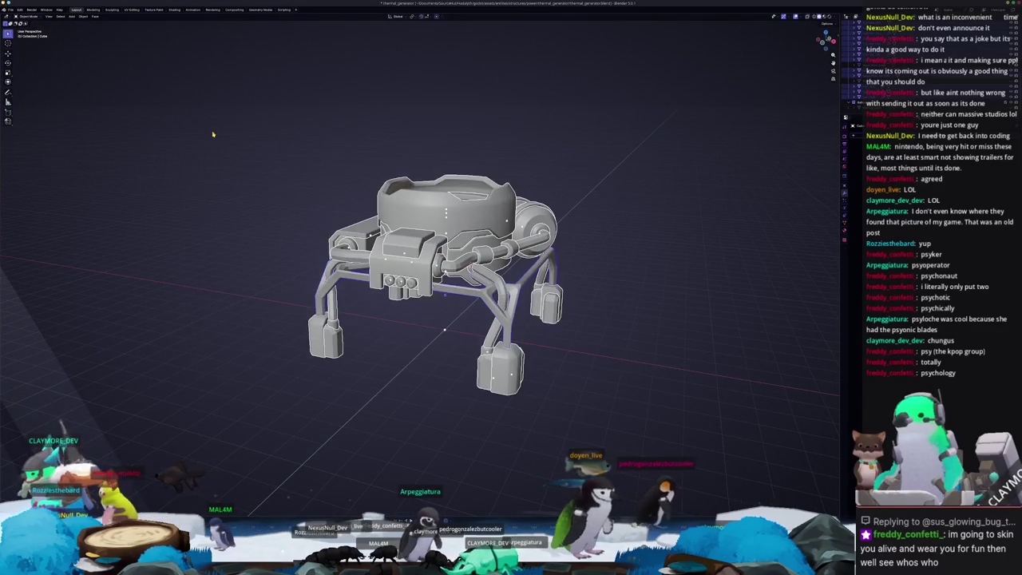
right_click(253, 199)
click(278, 213)
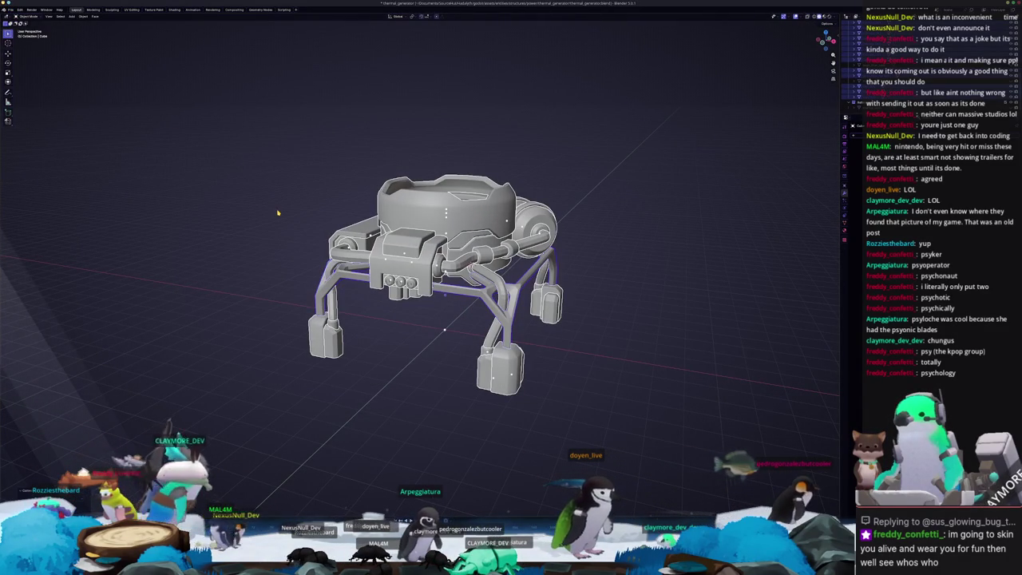
key(ctrl+a)
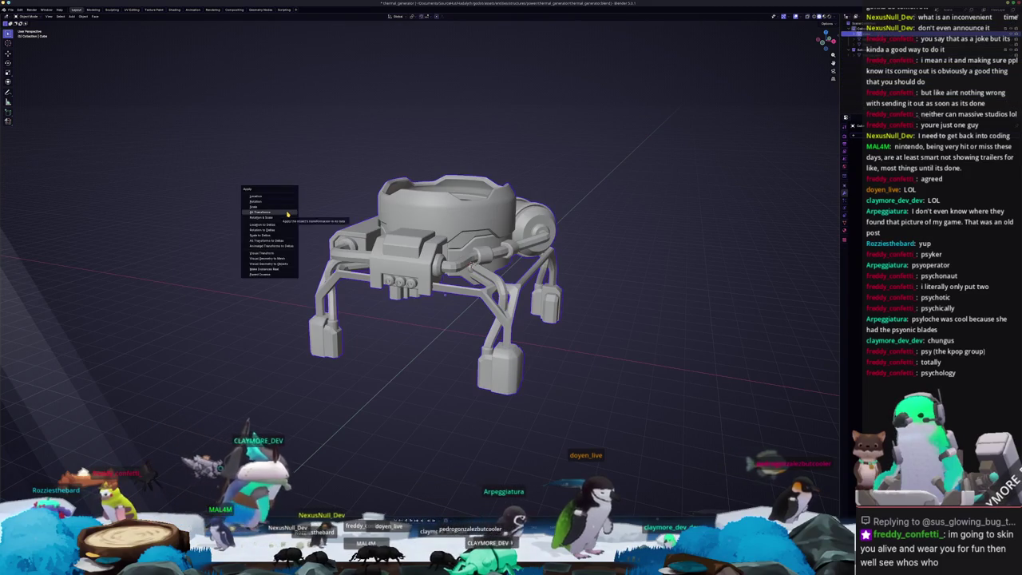
click(287, 213)
middle_drag(288, 213, 312, 219)
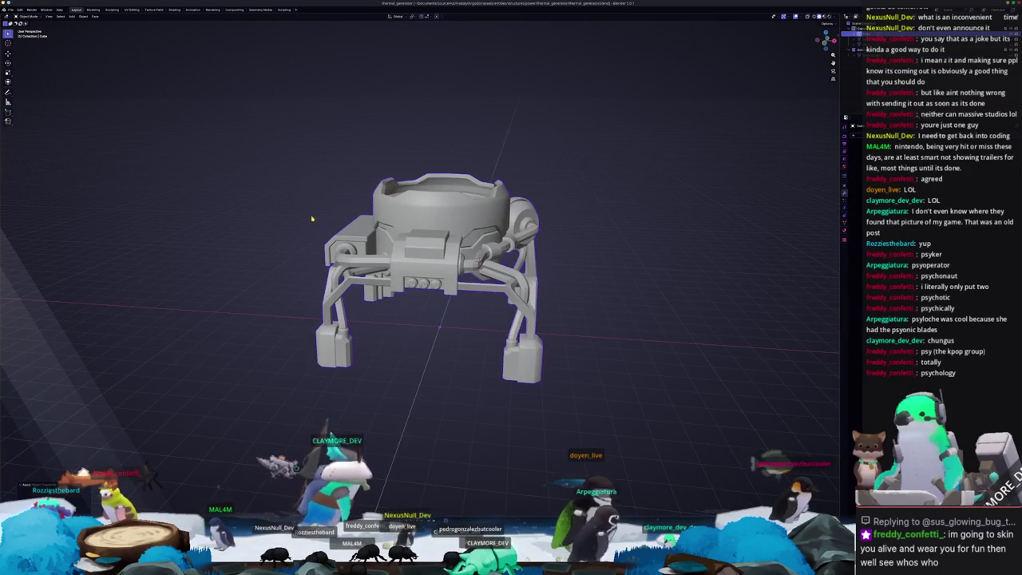
Step: Enter edit mode on the whole model and select the linked leg and pipe geometry
right_click(437, 231)
click(441, 237)
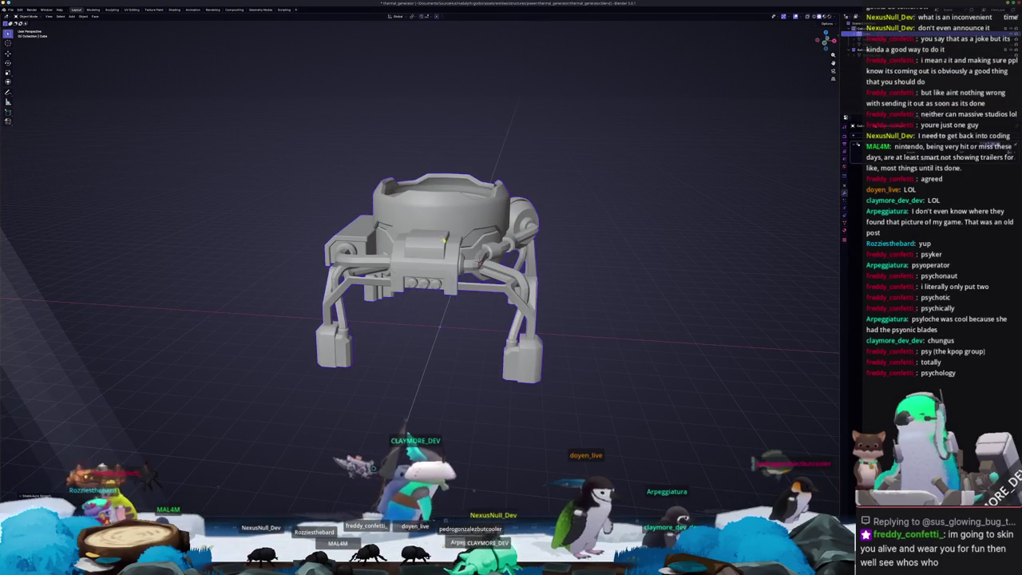
key(Tab)
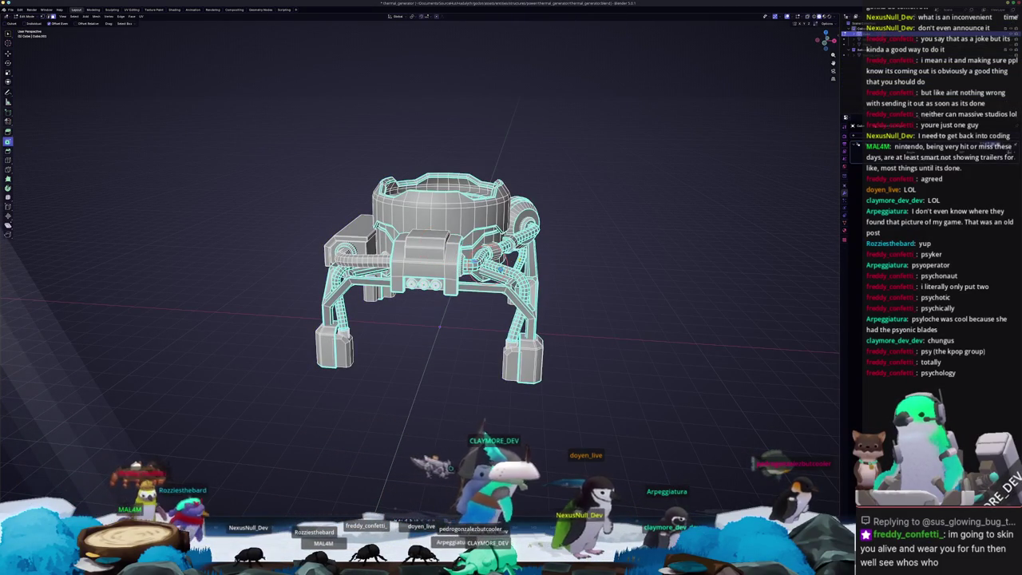
mouse_move(479, 264)
middle_down()
mouse_move(482, 252)
mouse_move(415, 256)
mouse_move(375, 240)
middle_up()
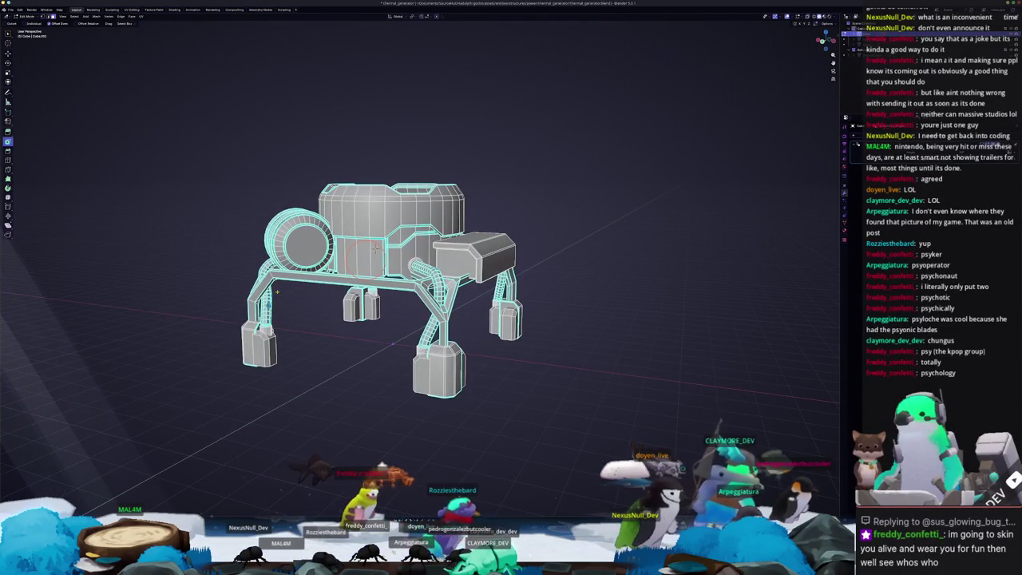
key(ctrl+l)
mouse_move(392, 344)
middle_down()
mouse_move(279, 339)
mouse_move(346, 330)
middle_up()
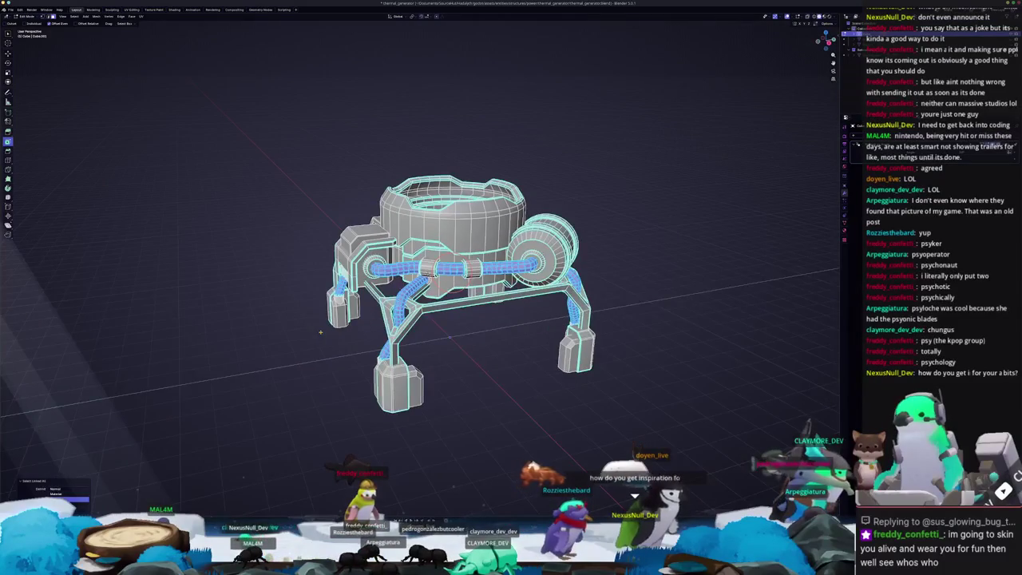
Step: Return to object mode and apply smooth shading to the generator
right_click(346, 330)
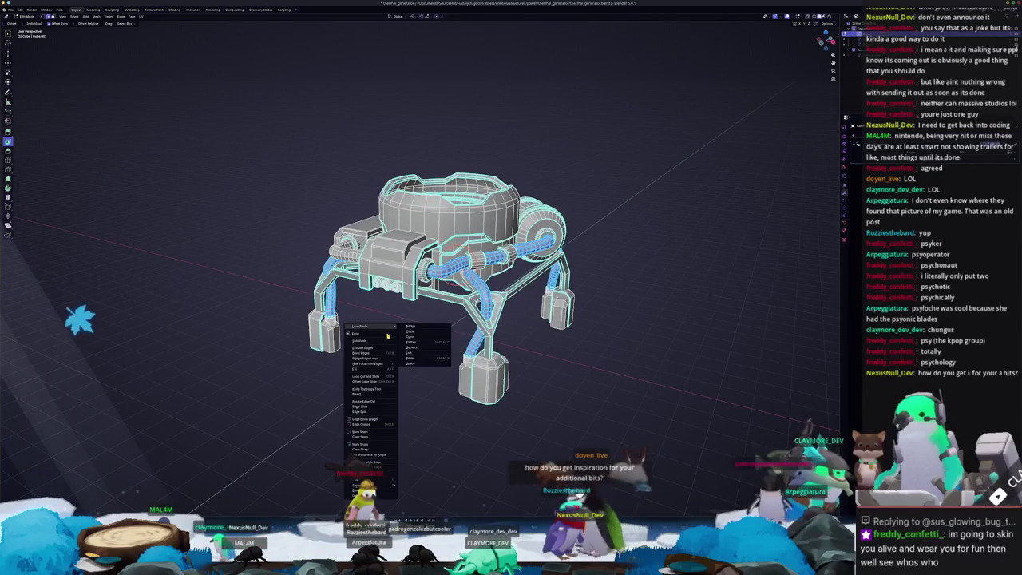
click(363, 450)
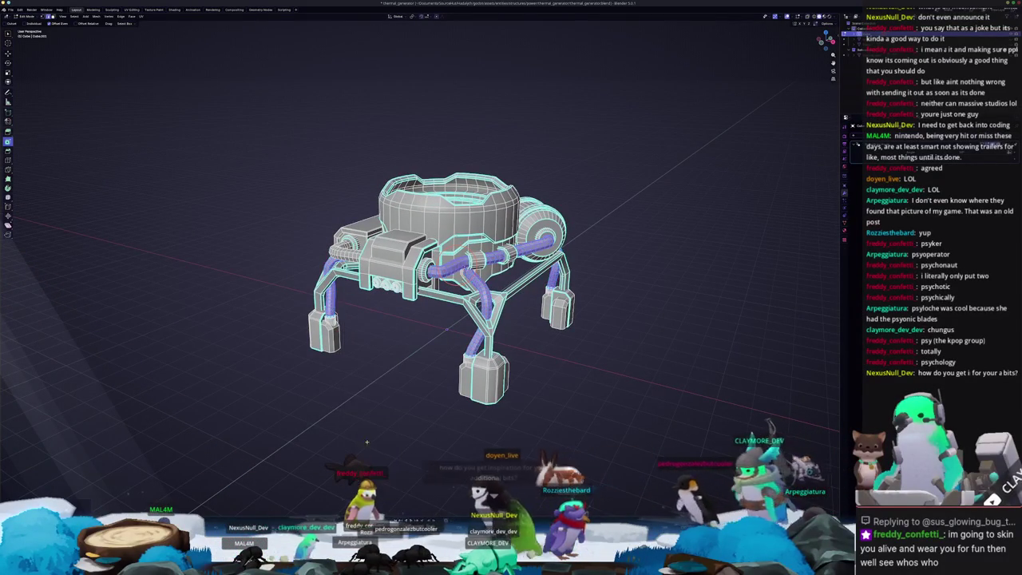
key(Tab)
right_click(416, 364)
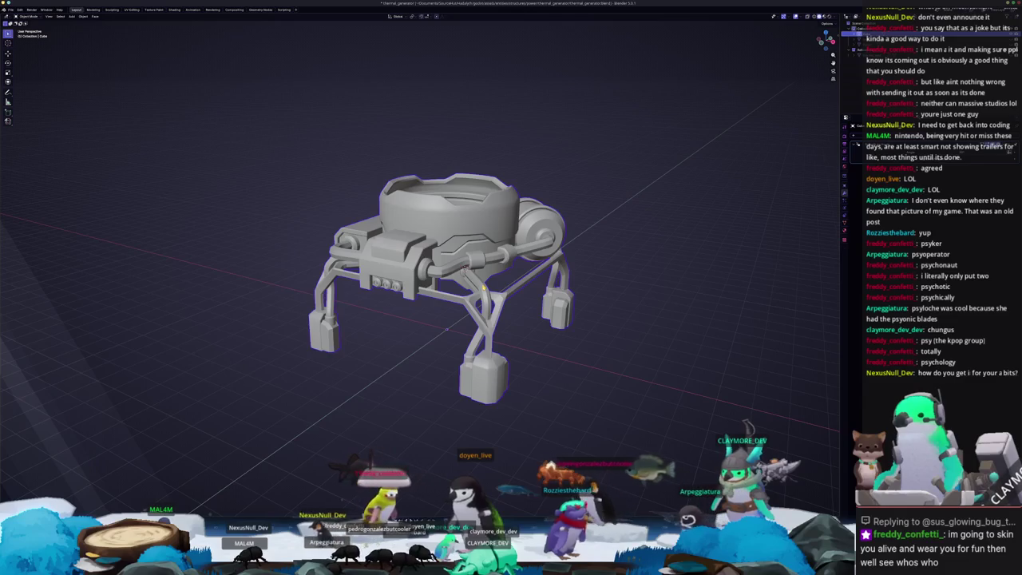
right_click(465, 271)
click(466, 274)
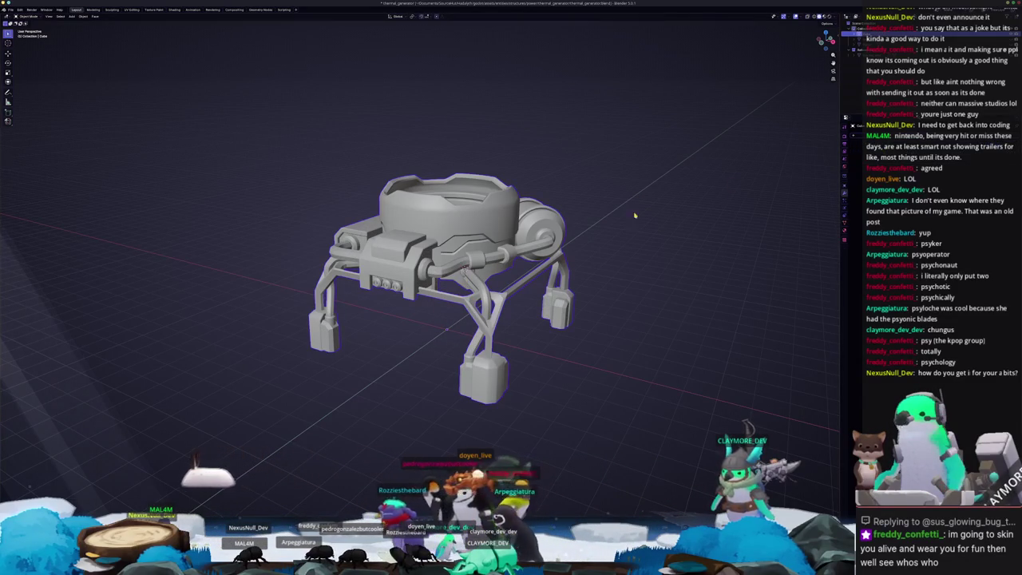
right_click(489, 243)
click(489, 243)
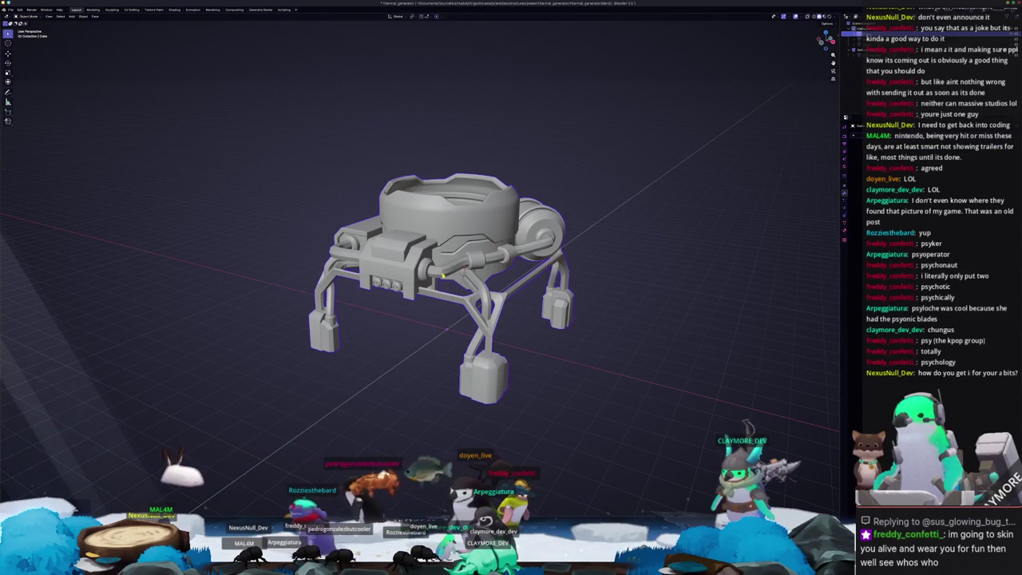
Step: In edit mode, clear the sharp marking from the pipe edges, then go back to object mode
key(Tab)
scroll(419, 343, up, 2)
scroll(419, 344, up, 1)
right_click(419, 343)
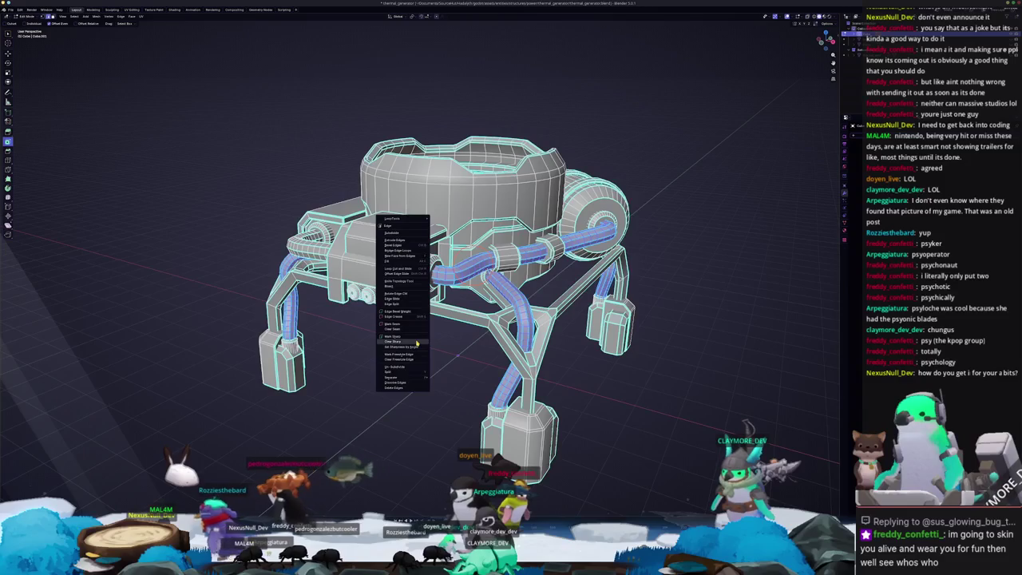
click(416, 342)
key(Tab)
scroll(381, 359, down, 3)
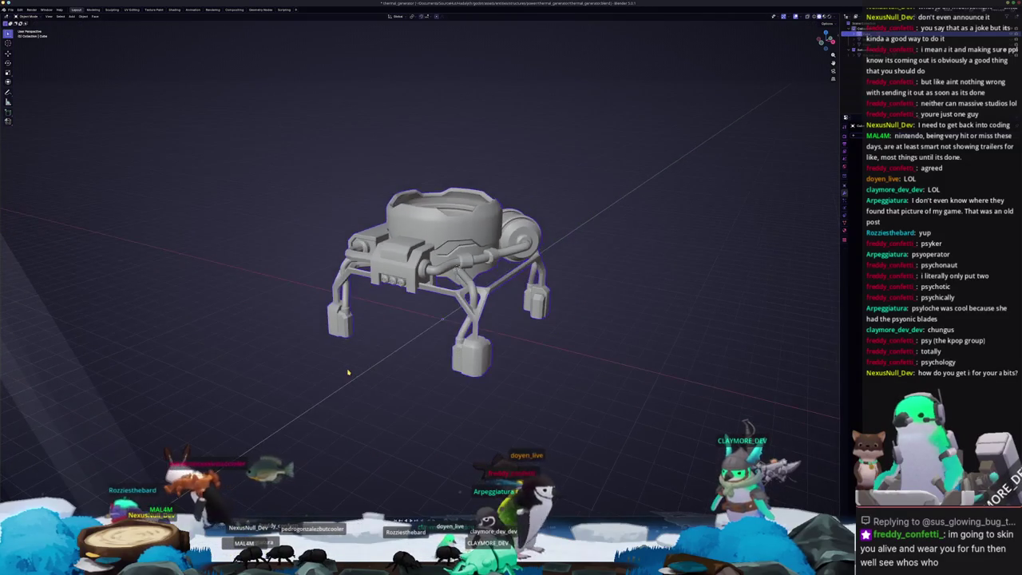
mouse_move(348, 371)
middle_down()
mouse_move(380, 387)
mouse_move(376, 379)
middle_up()
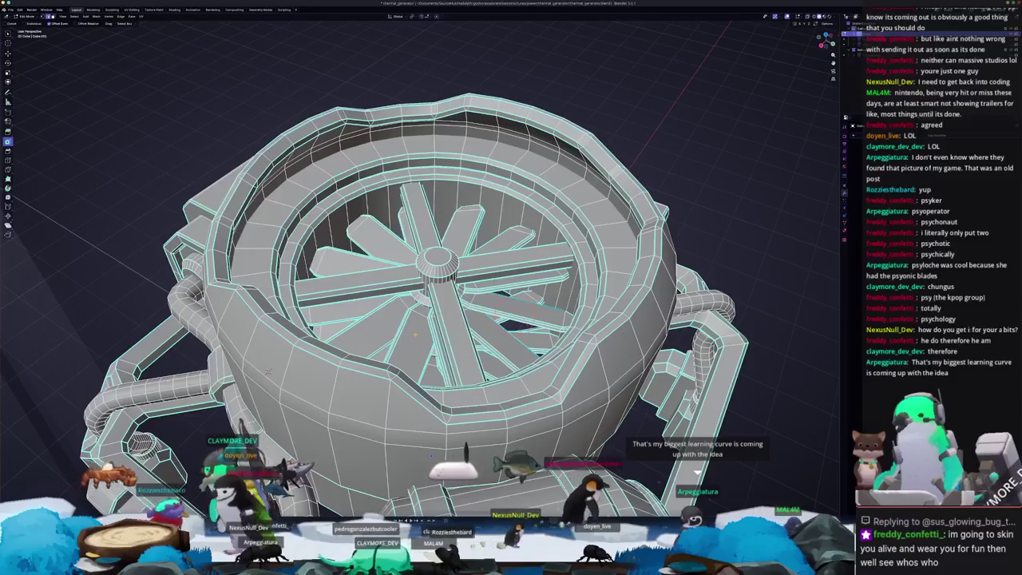
Step: From top view in X-ray, box-select the pipes, corners, column and bottom box, then add linked geometry
scroll(389, 324, down, 5)
key(KP_7)
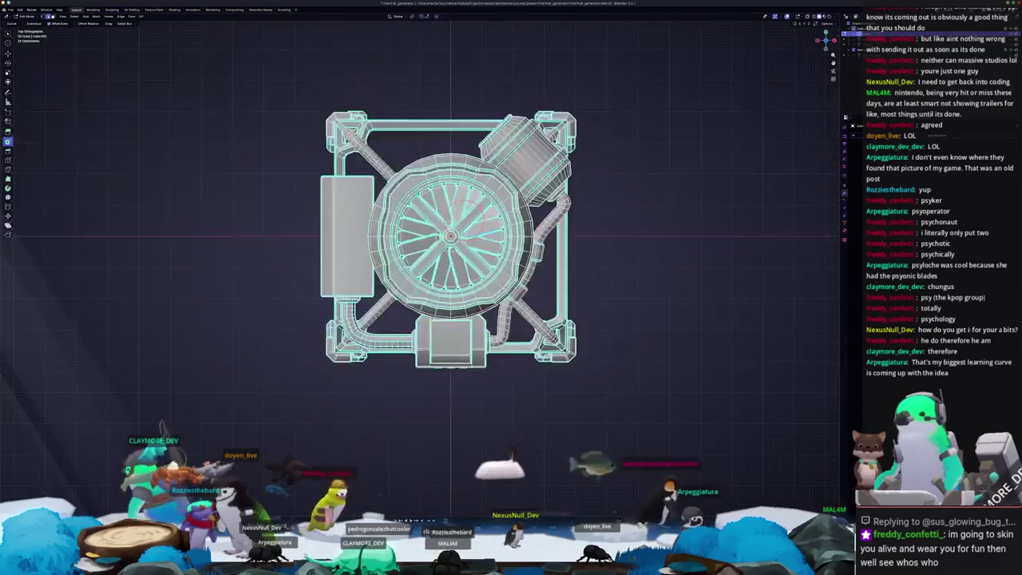
drag(590, 405, 478, 301)
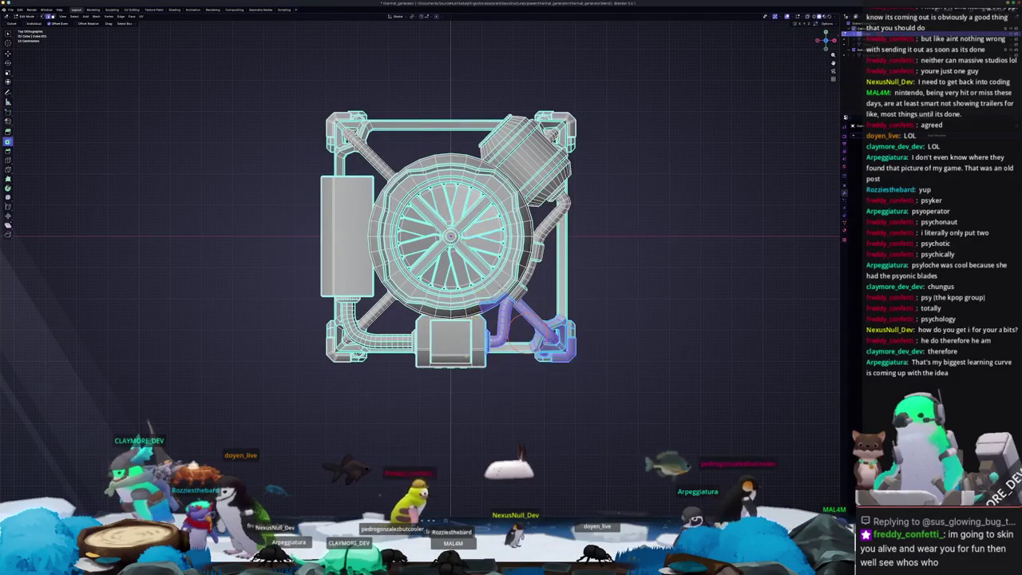
key(alt+z)
drag(601, 404, 473, 292)
drag(639, 350, 515, 95)
shift+drag(275, 90, 406, 195)
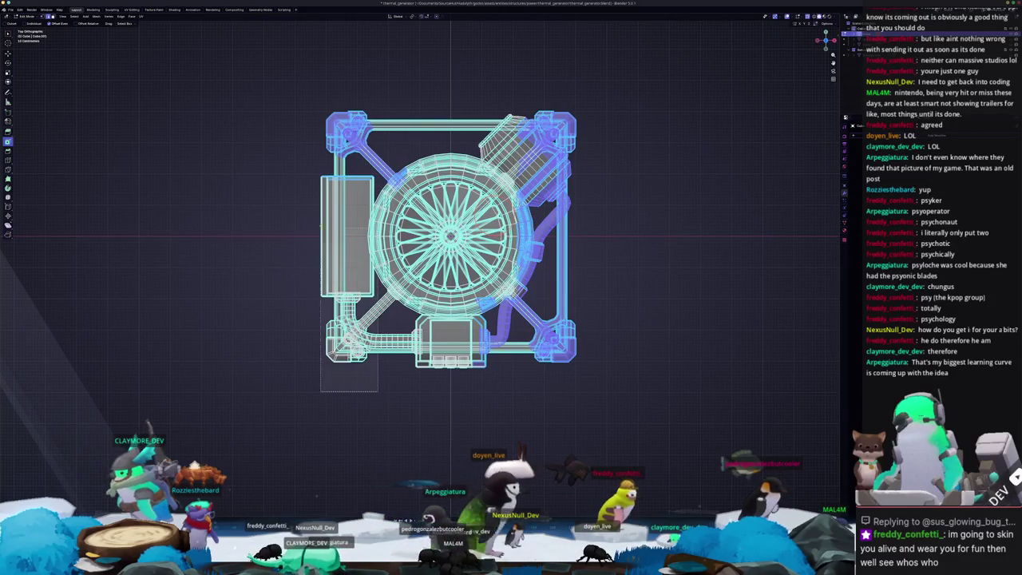
shift+drag(319, 176, 301, 172)
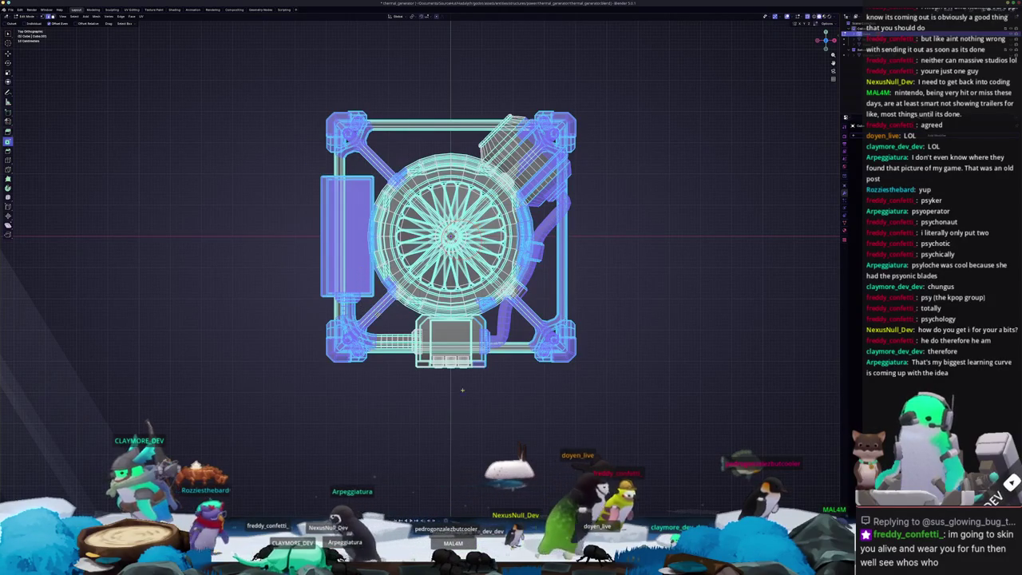
shift+drag(522, 411, 360, 329)
key(ctrl+l)
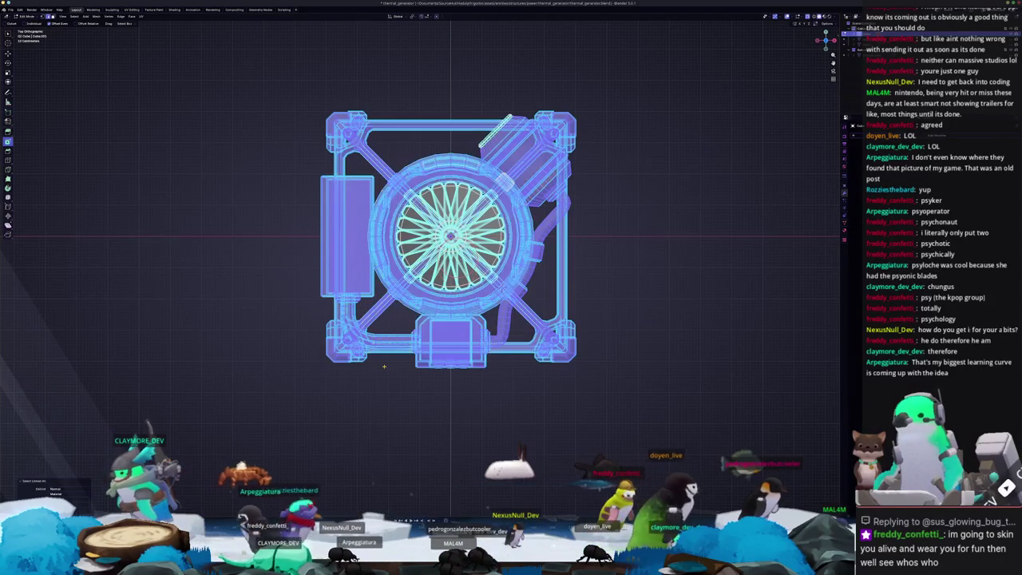
Step: Invert the selection to confirm only the fan blades are excluded, inspecting from below and front
middle_drag(383, 366, 447, 303)
key(ctrl+i)
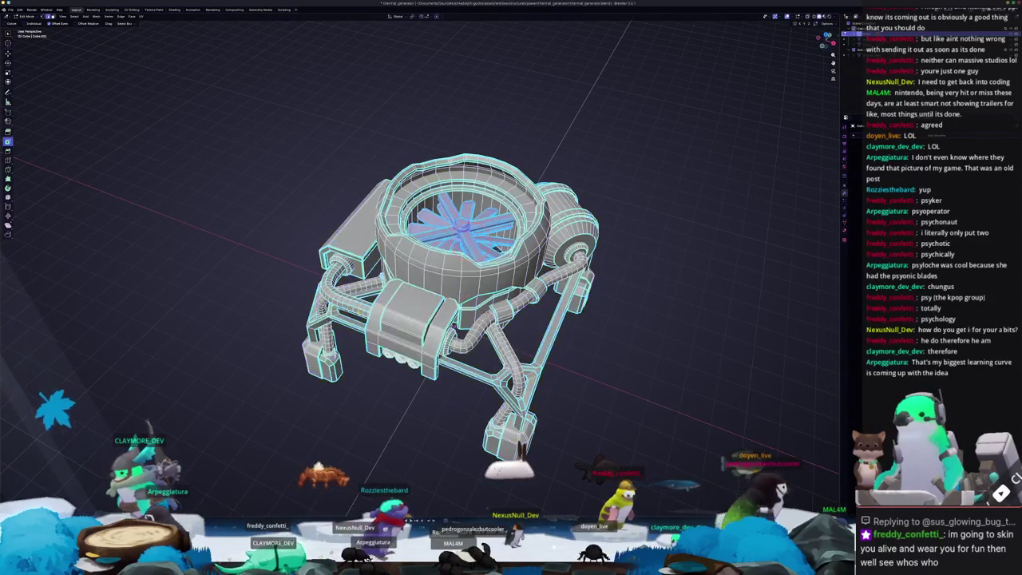
key(ctrl+i)
scroll(471, 279, up, 2)
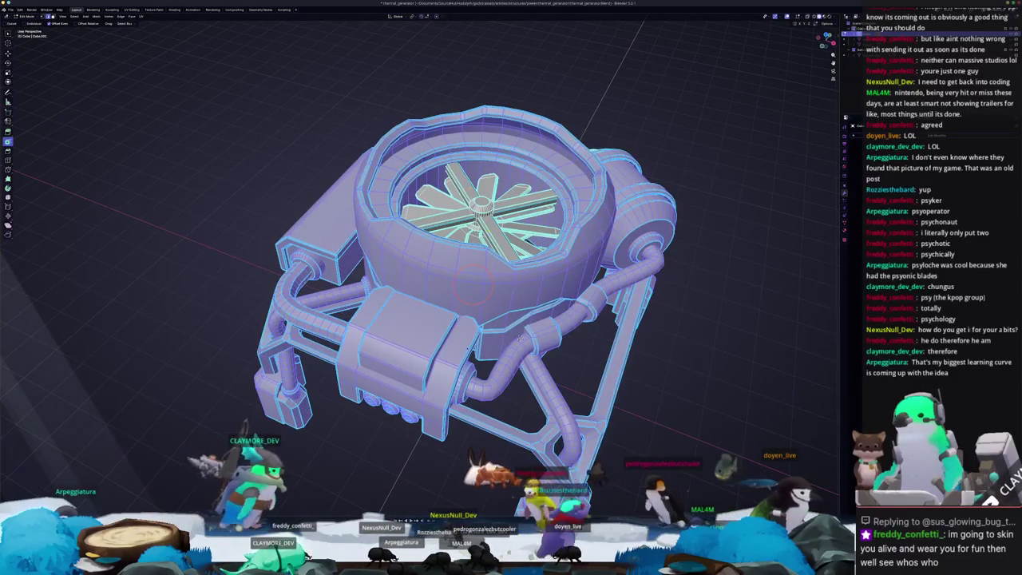
mouse_move(519, 339)
middle_down()
mouse_move(490, 411)
mouse_move(479, 376)
middle_up()
scroll(479, 320, up, 3)
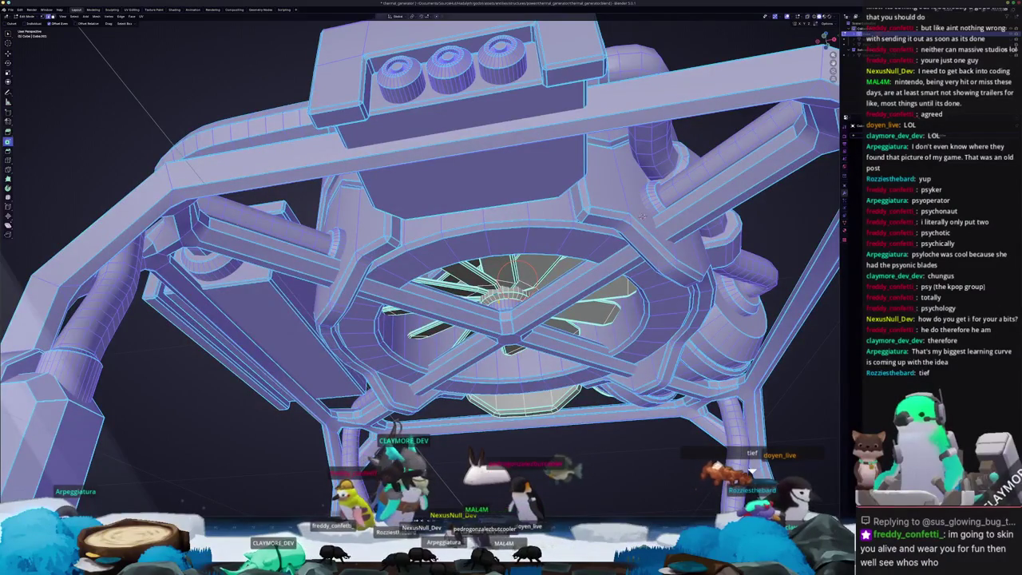
middle_drag(478, 376, 447, 343)
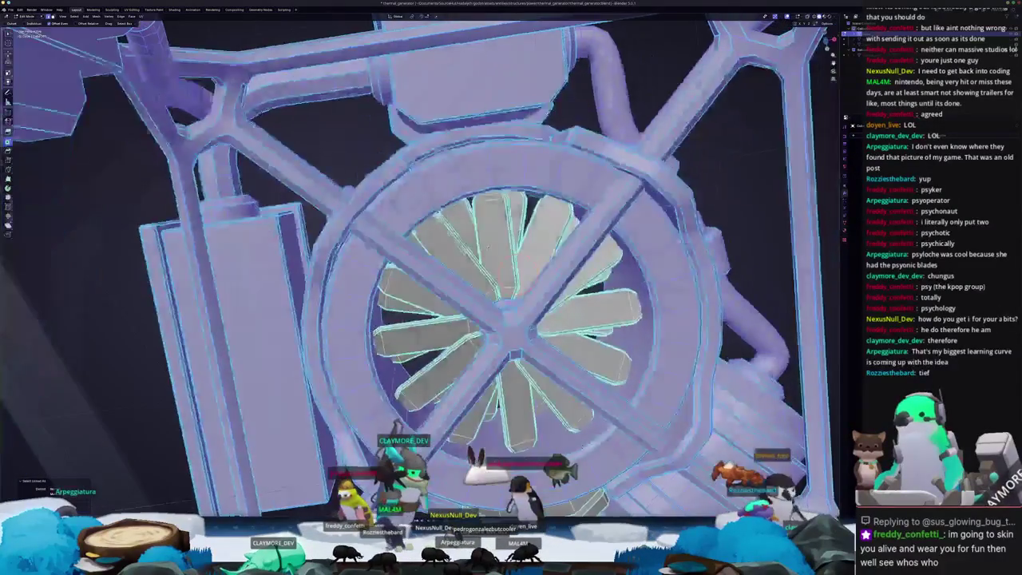
scroll(479, 319, up, 3)
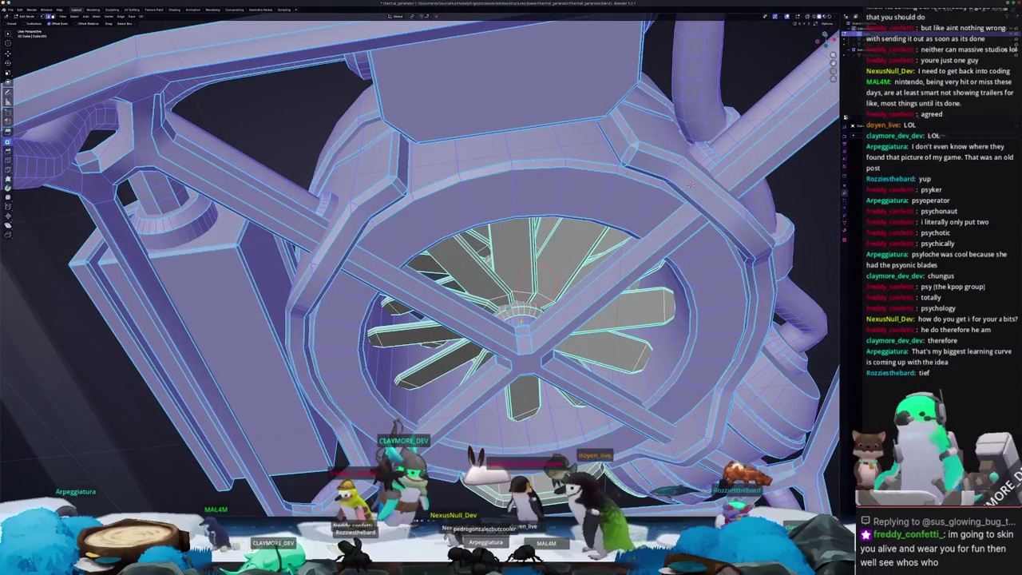
middle_drag(511, 335, 511, 276)
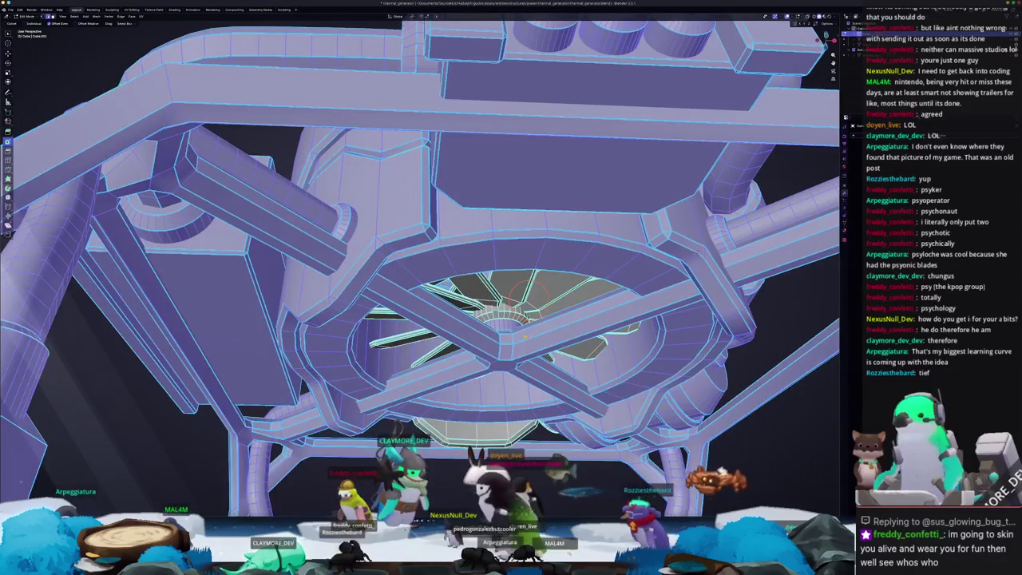
Step: Recheck the fan-versus-body selection from side and underside angles, ending with the body selected
key(ctrl+i)
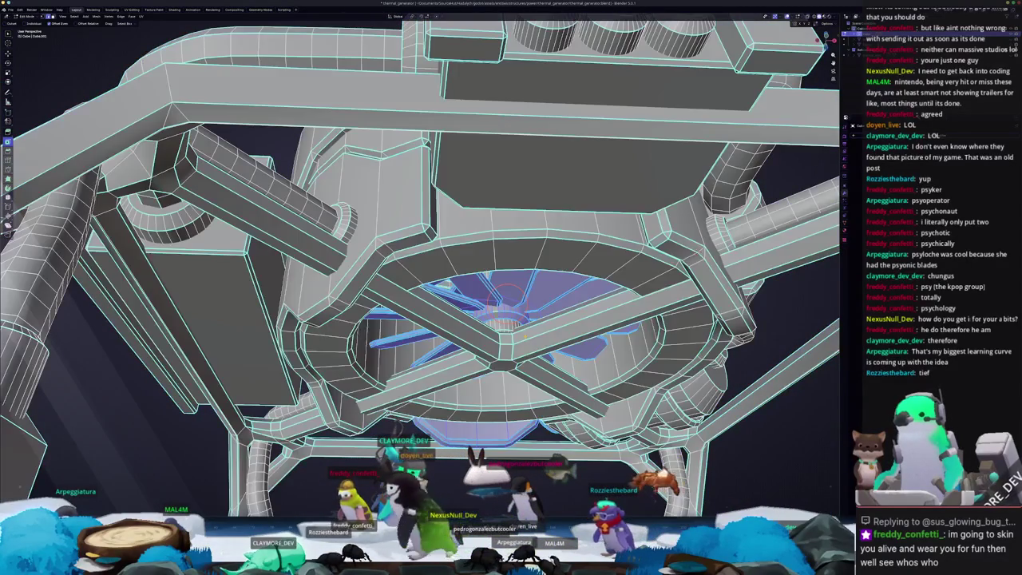
scroll(511, 319, up, 2)
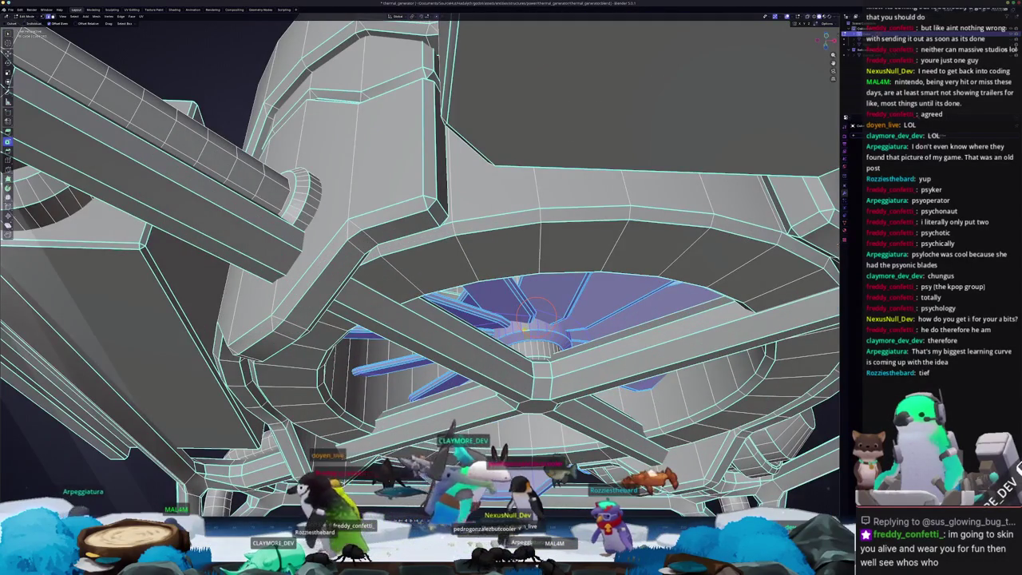
scroll(525, 327, down, 6)
middle_drag(525, 327, 547, 343)
key(ctrl+i)
middle_drag(323, 348, 331, 356)
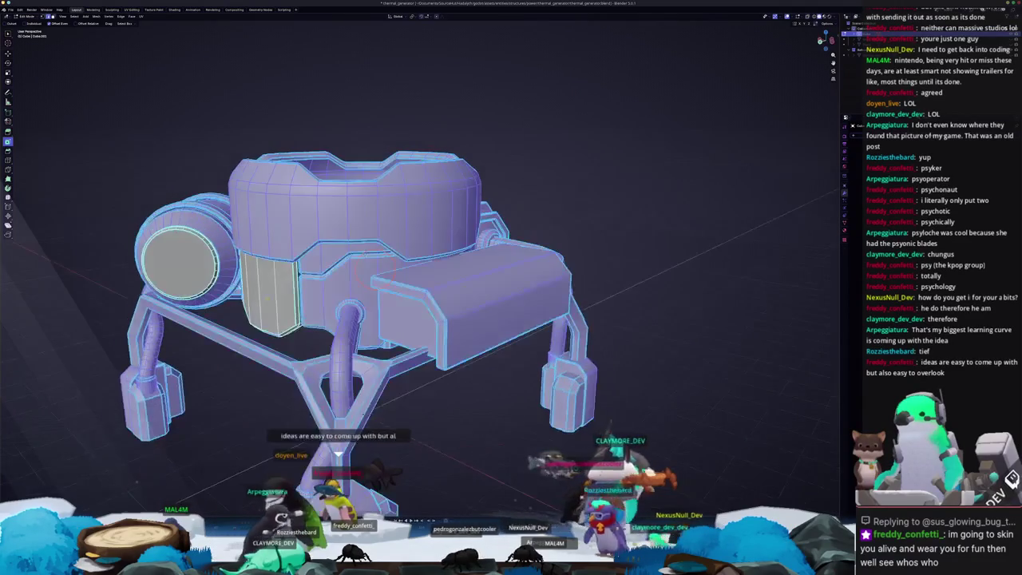
mouse_move(419, 287)
middle_down()
mouse_move(447, 288)
mouse_move(447, 255)
middle_up()
scroll(419, 287, up, 3)
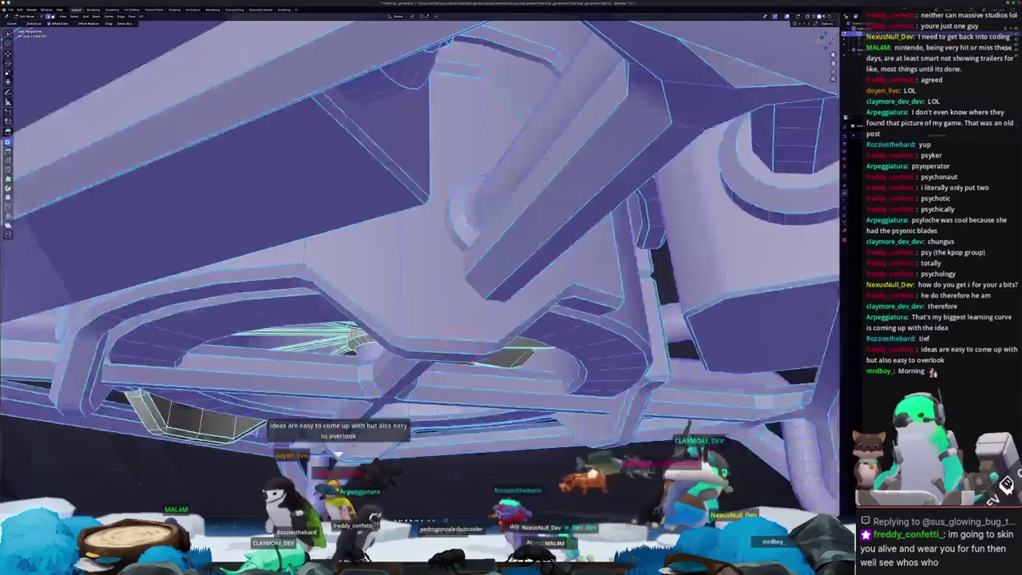
scroll(419, 287, up, 3)
scroll(419, 287, up, 2)
mouse_move(336, 380)
middle_down()
mouse_move(351, 415)
mouse_move(379, 376)
mouse_move(416, 272)
middle_up()
scroll(351, 415, down, 4)
scroll(351, 416, down, 3)
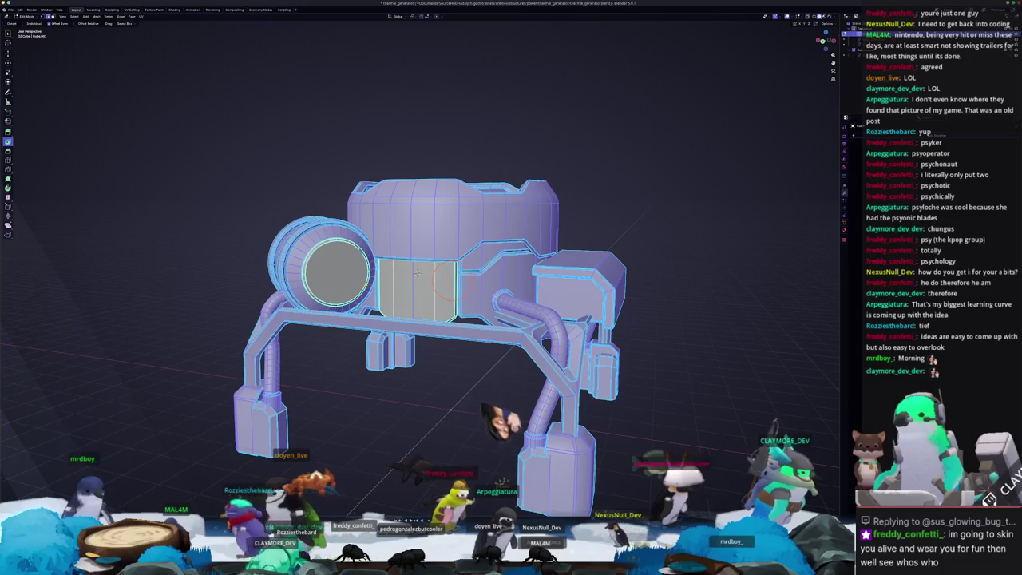
Step: Deselect the mesh and inspect the generator's top in wireframe and X-ray shading
key(Tab)
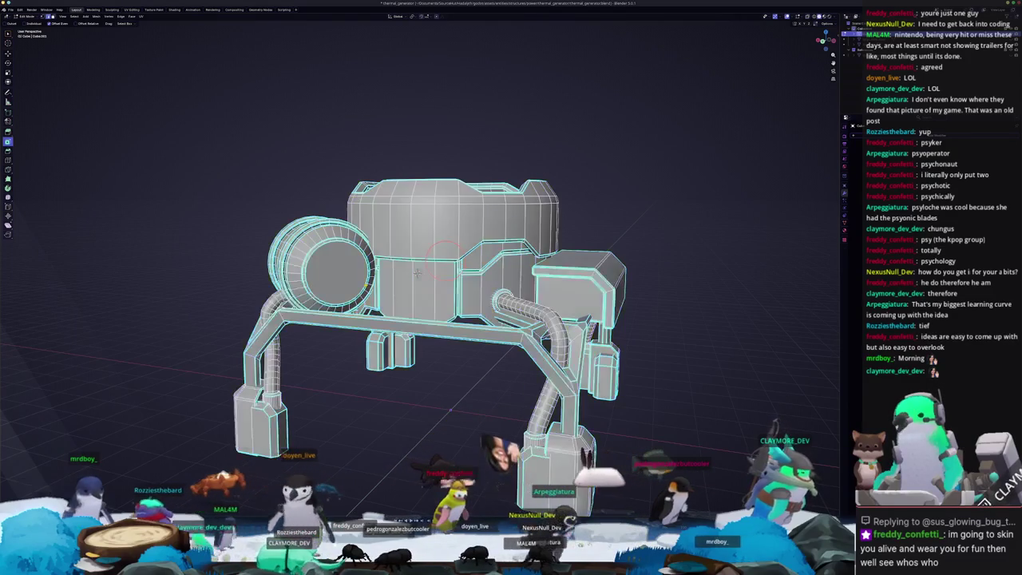
key(ctrl+e)
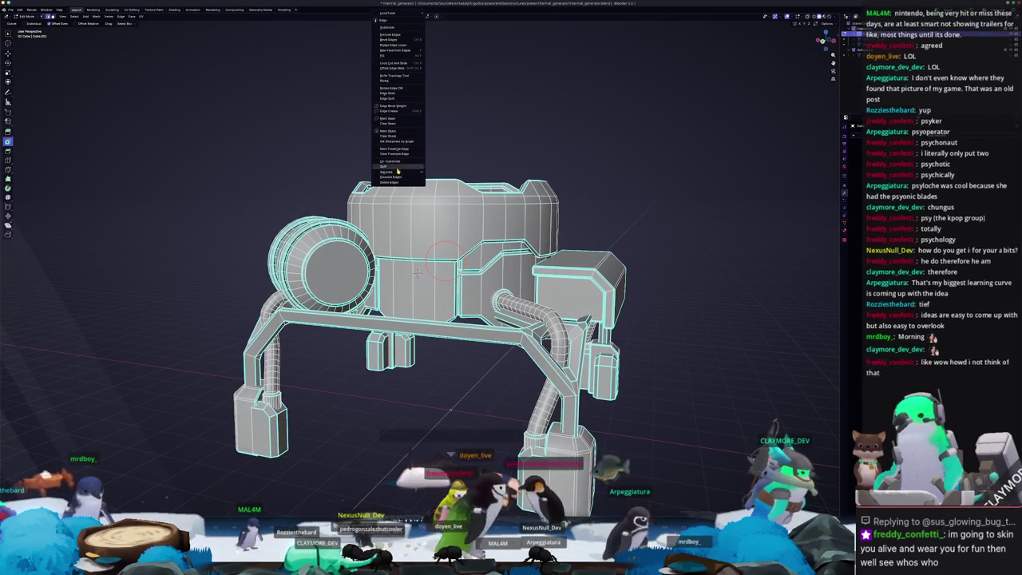
key(Escape)
middle_drag(459, 172, 499, 141)
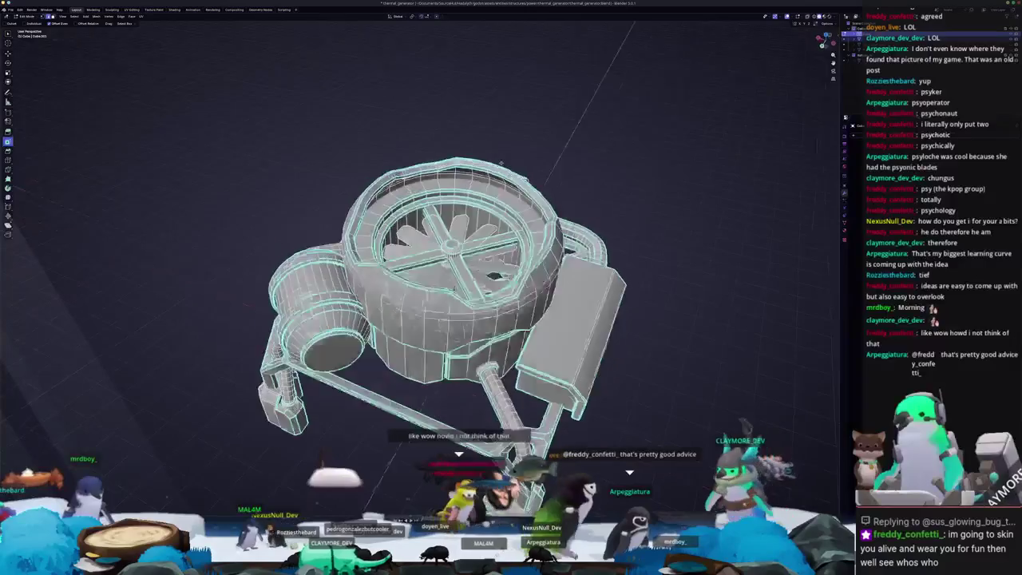
key(shift+z)
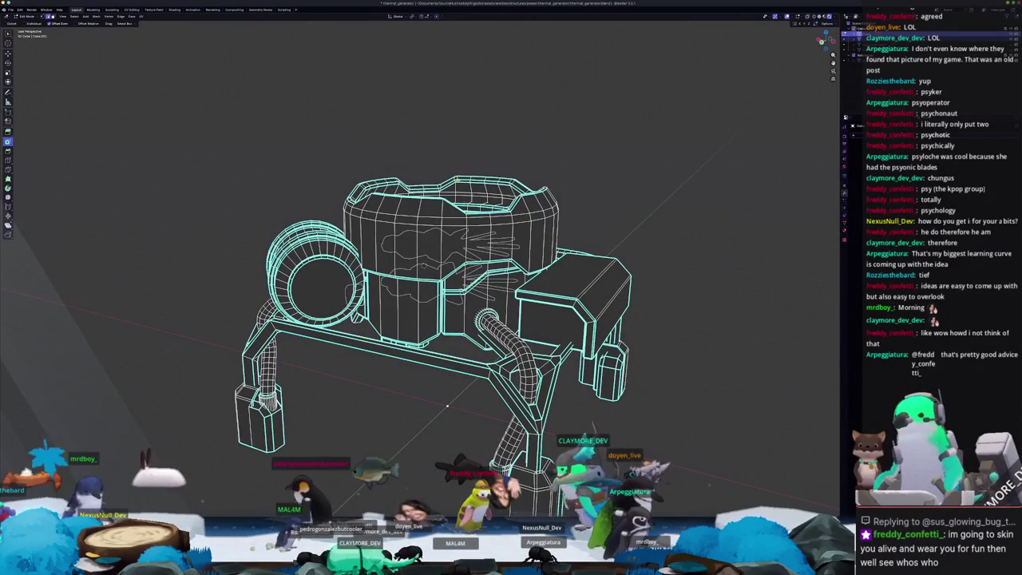
key(alt+z)
key(alt+z)
key(shift+z)
Step: Zoom in around the generator's tank and return to object mode
scroll(426, 268, up, 1)
scroll(426, 267, up, 1)
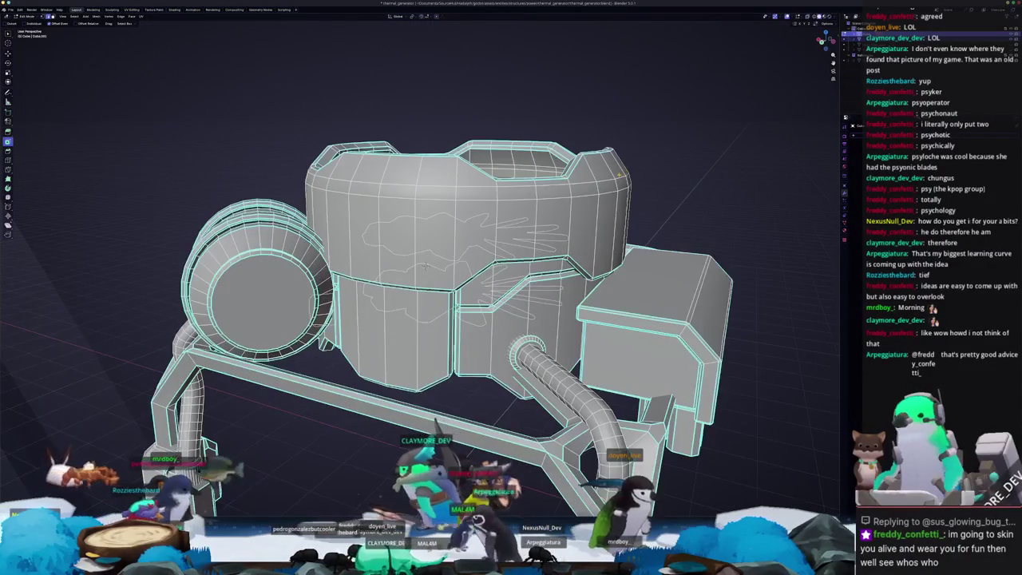
scroll(426, 267, up, 1)
scroll(426, 268, up, 1)
mouse_move(426, 267)
middle_down()
mouse_move(490, 233)
mouse_move(373, 327)
mouse_move(344, 312)
middle_up()
key(Tab)
key(Tab)
key(Tab)
key(Tab)
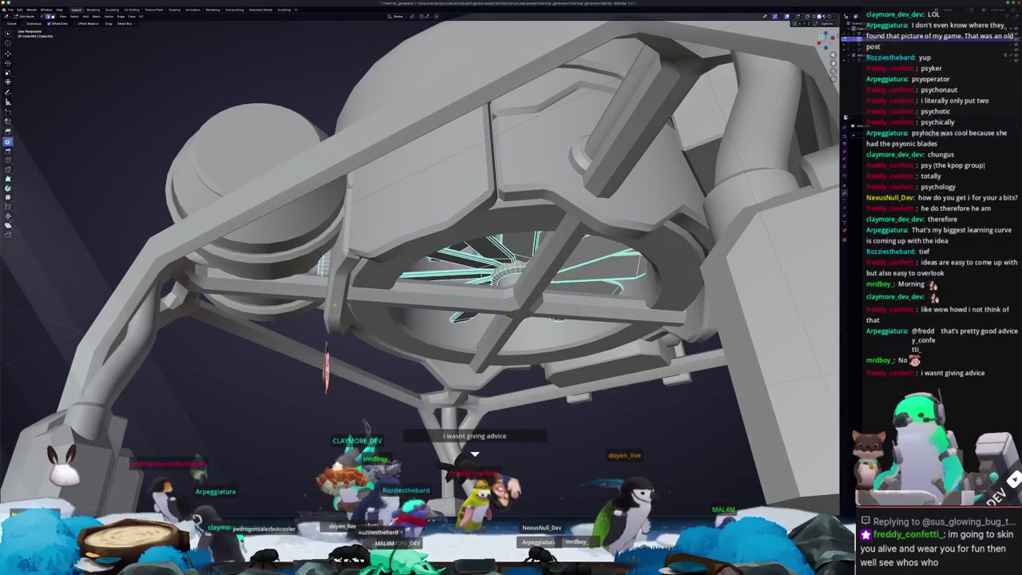
Step: Separate the selected fan blades into their own object, select it, and turn X-ray off
key(alt+z)
drag(287, 194, 288, 202)
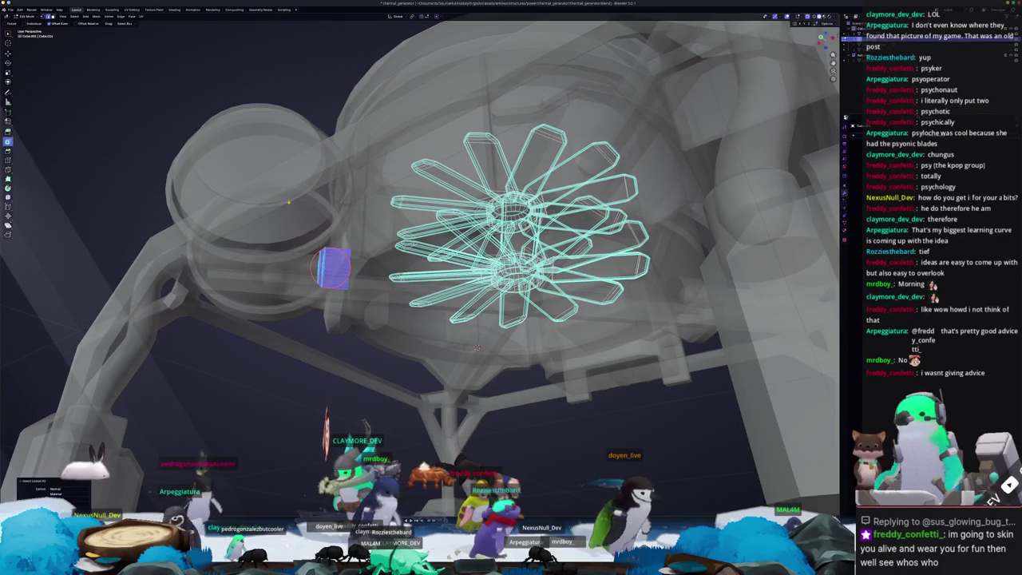
right_click(292, 233)
click(316, 233)
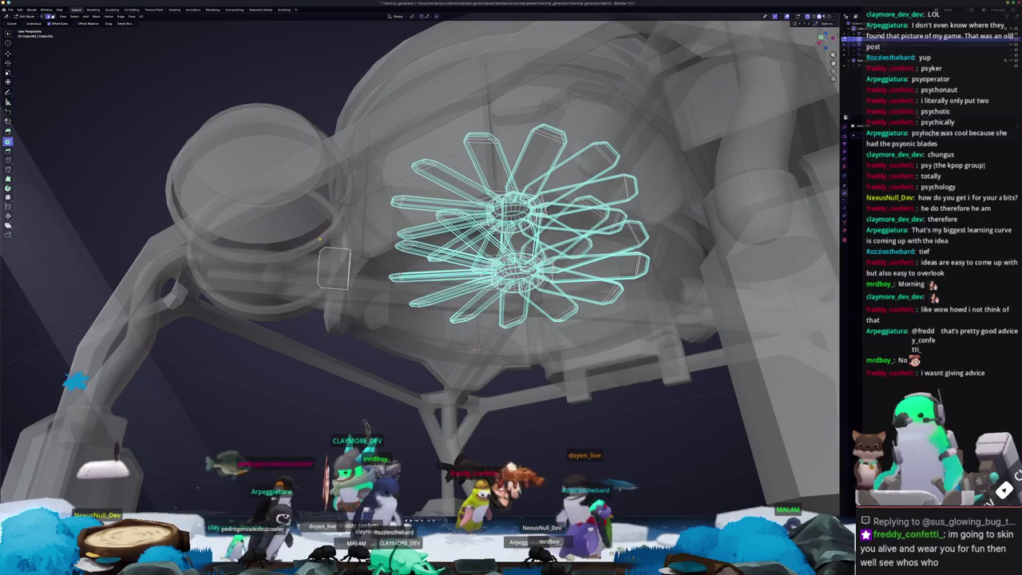
key(Tab)
click(331, 256)
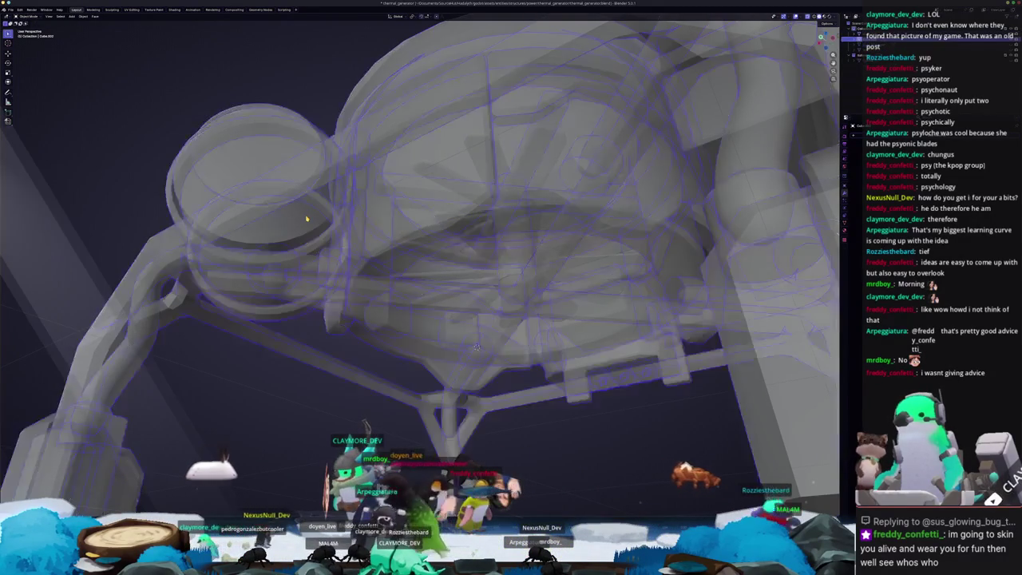
scroll(307, 218, down, 10)
key(alt+z)
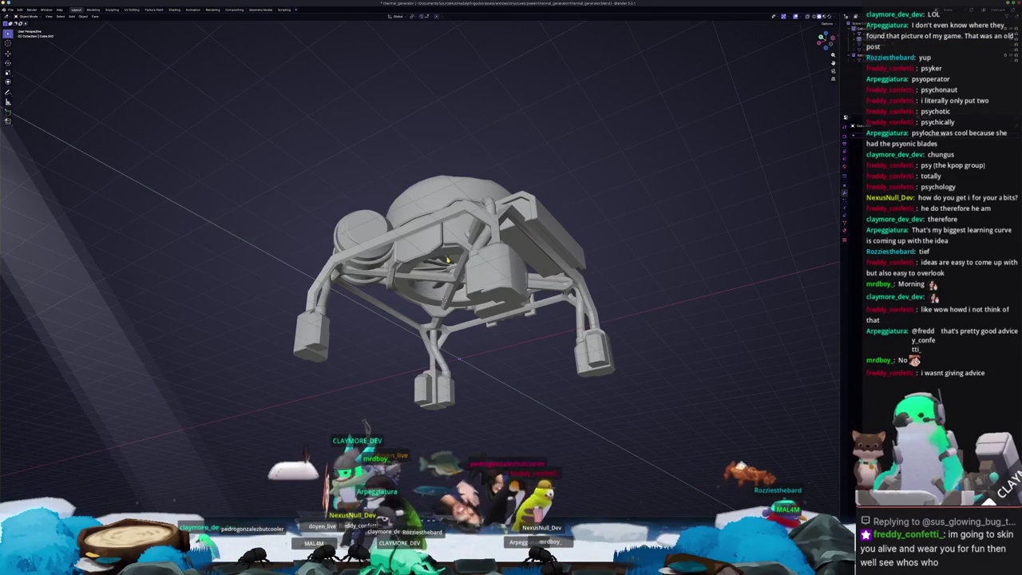
Step: Rotate the fan blades around the Z axis
scroll(447, 264, up, 4)
middle_drag(495, 263, 415, 287)
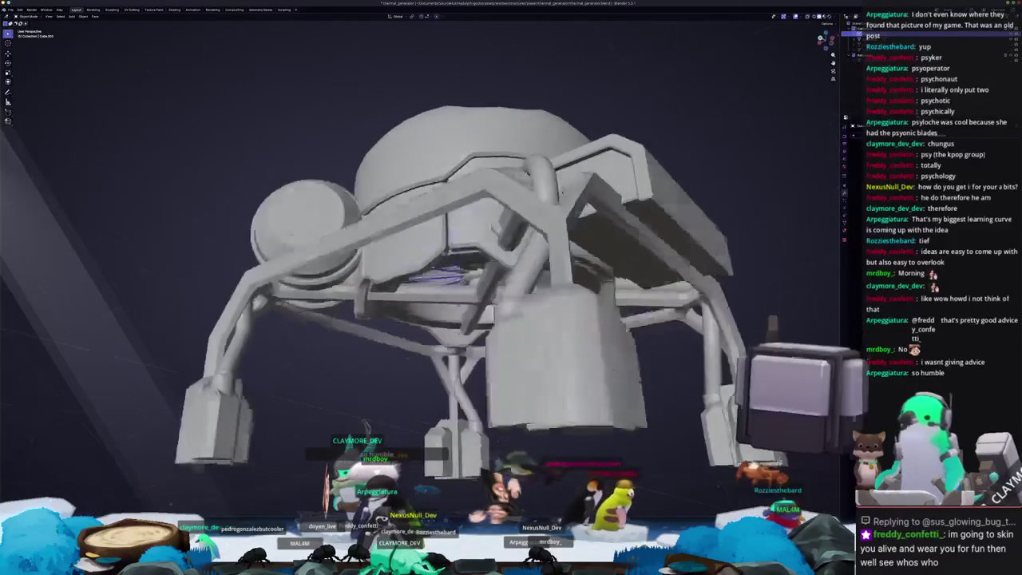
key(r)
key(z)
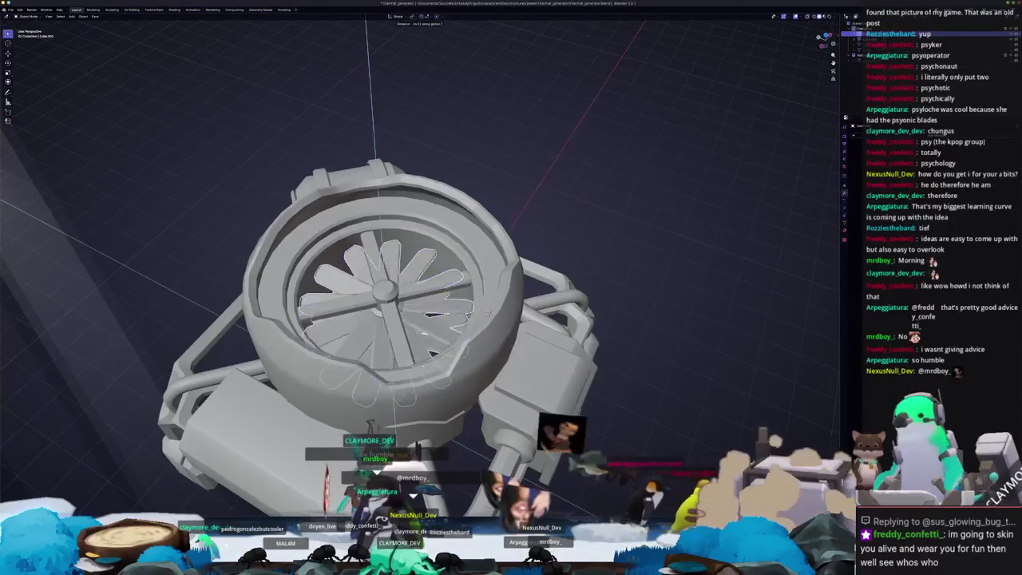
click(488, 314)
Step: Apply the fan object's transforms and begin renaming the selected object
mouse_move(488, 314)
middle_down()
mouse_move(467, 357)
mouse_move(400, 310)
mouse_move(367, 351)
mouse_move(659, 245)
mouse_move(616, 260)
middle_up()
key(ctrl+a)
key(ctrl+a)
click(400, 310)
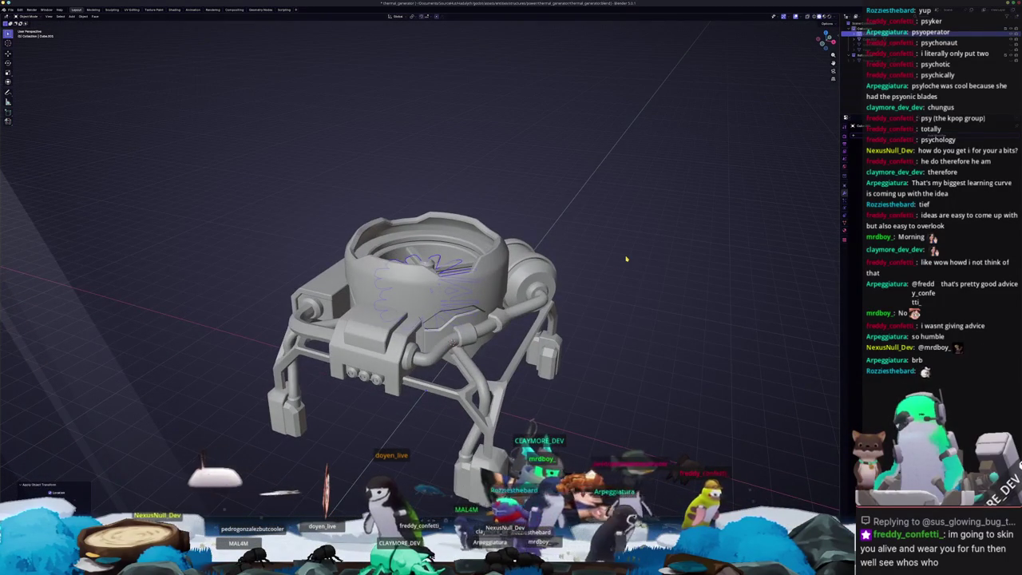
key(F2)
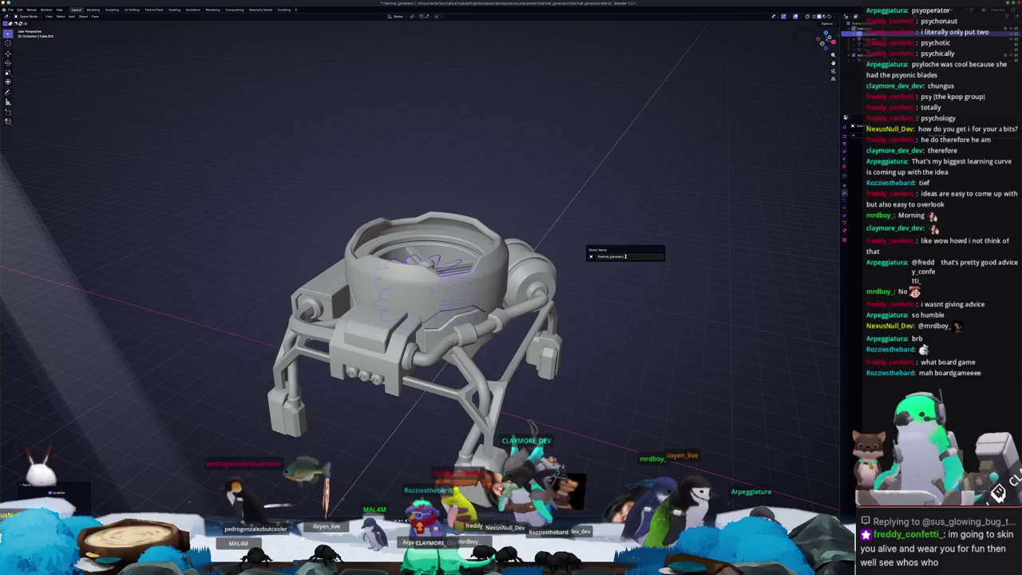
Step: Confirm the fan's name and rename the generator body Cube.002 to thermal_generator
key(Return)
click(487, 295)
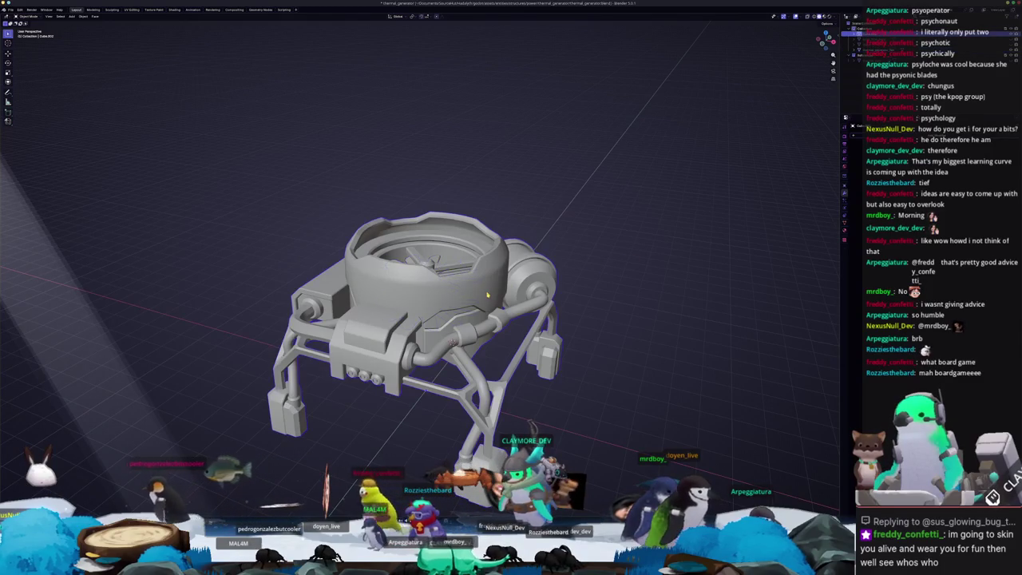
key(F2)
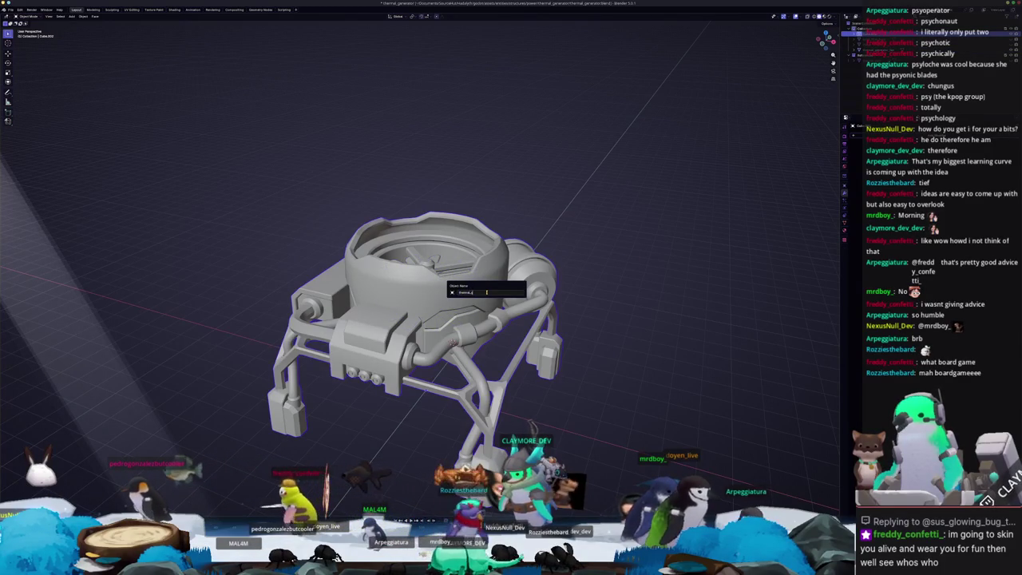
key(Return)
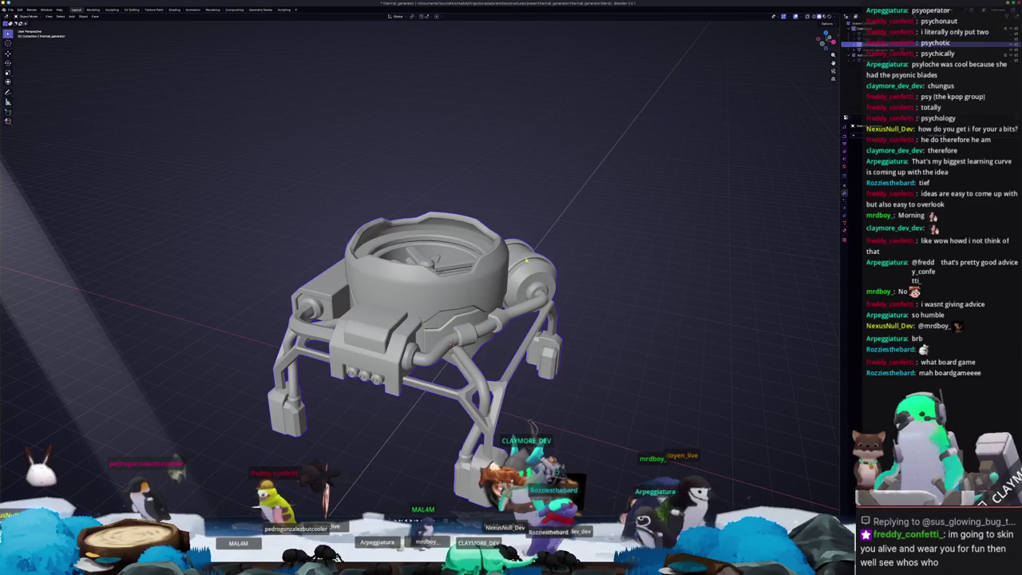
Step: Check the Set Parent To choices without parenting, then select the fan and body in the Outliner
middle_drag(431, 263, 431, 319)
scroll(431, 303, up, 3)
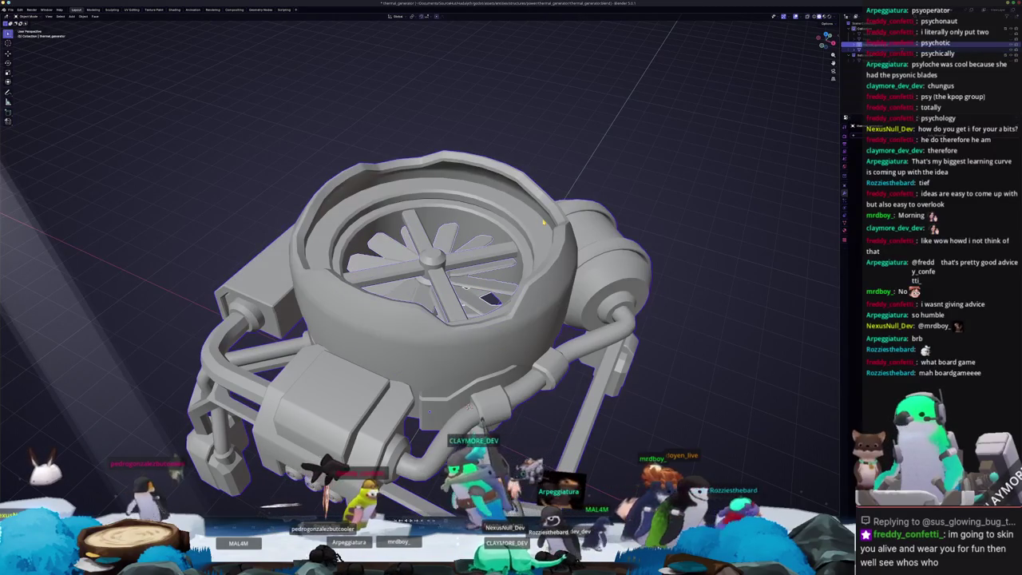
key(ctrl+p)
key(Down)
key(Down)
key(Down)
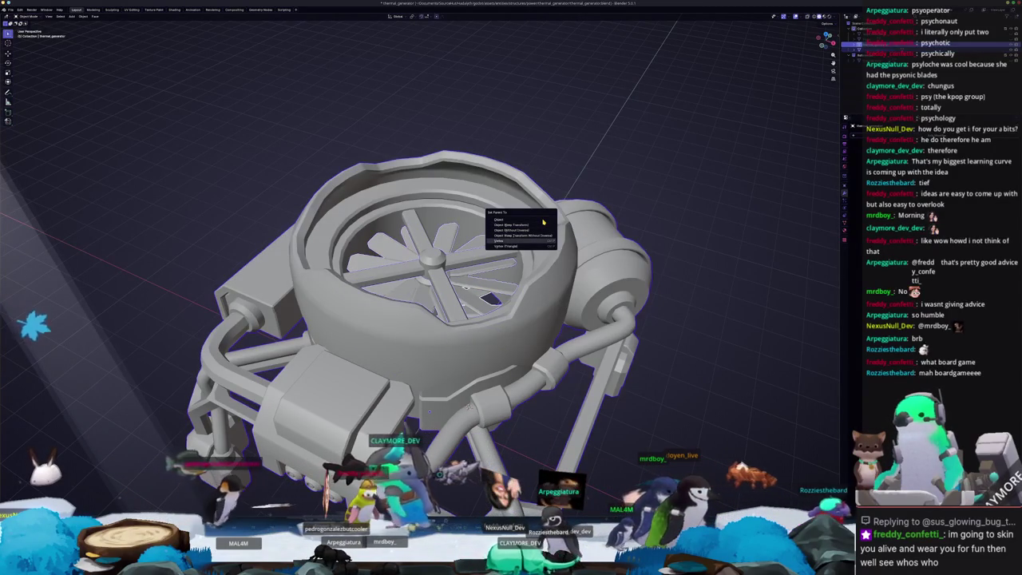
key(Up)
key(Up)
key(Up)
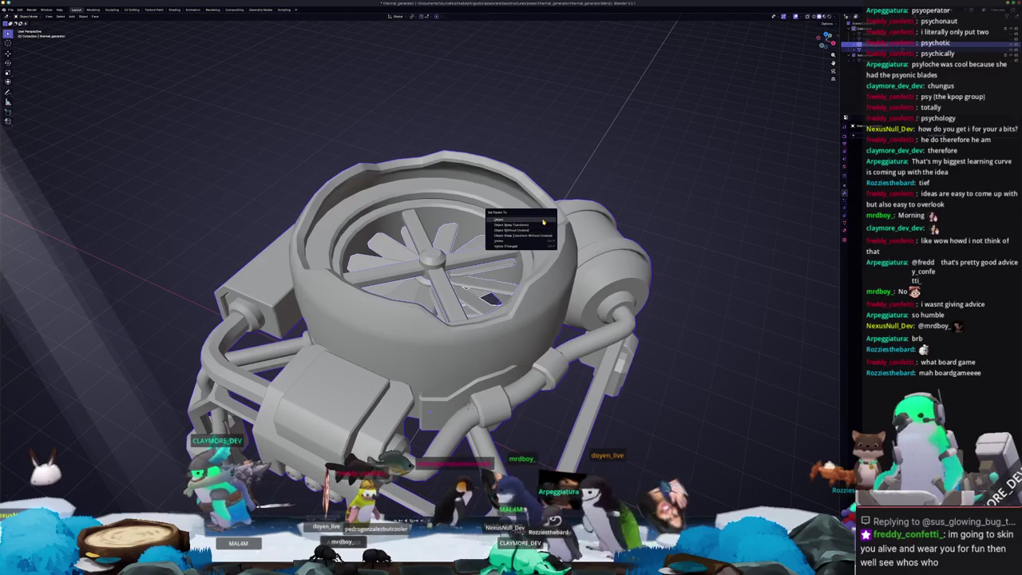
key(Return)
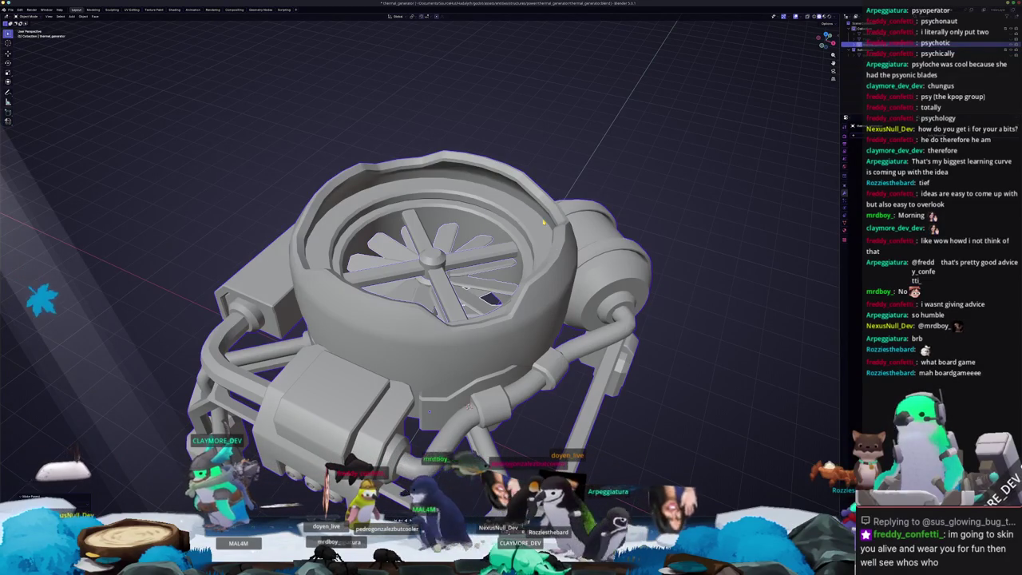
middle_drag(543, 221, 849, 46)
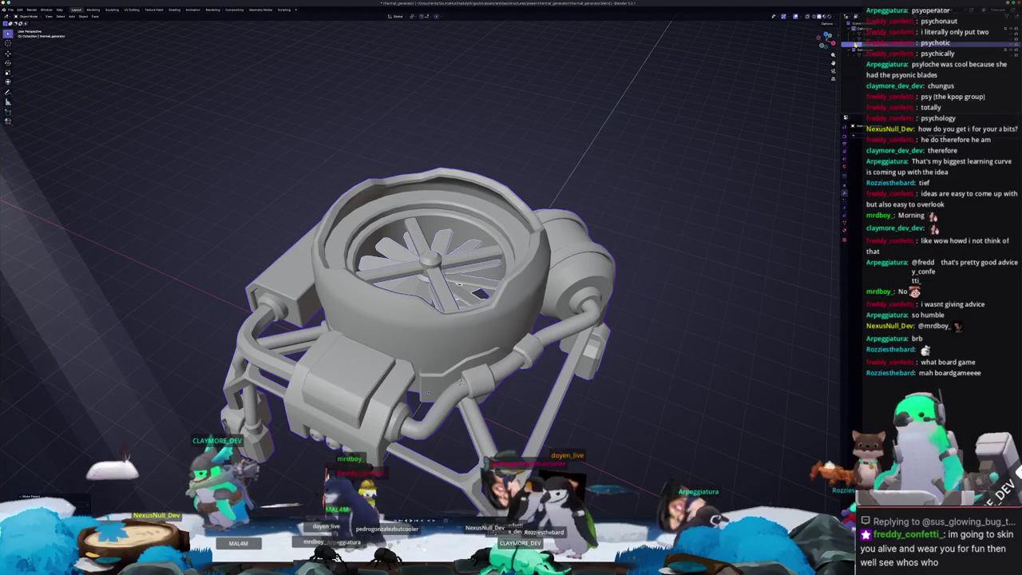
click(850, 53)
click(850, 48)
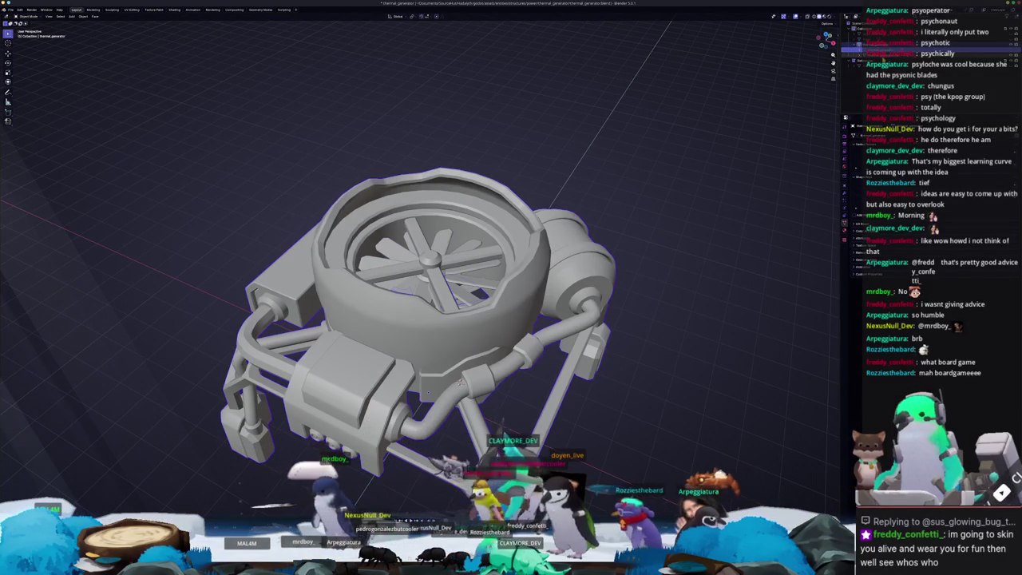
click(851, 53)
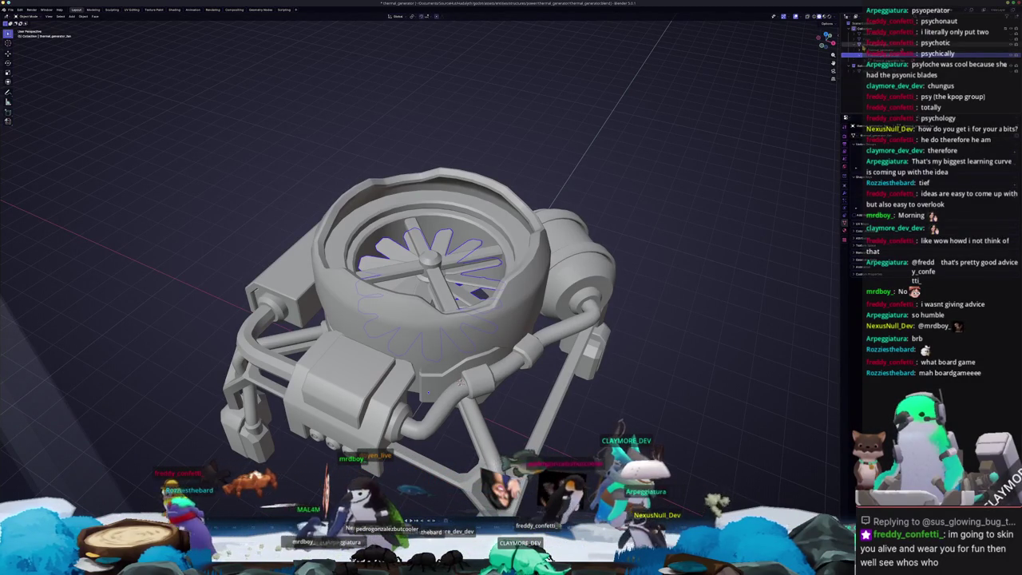
click(894, 43)
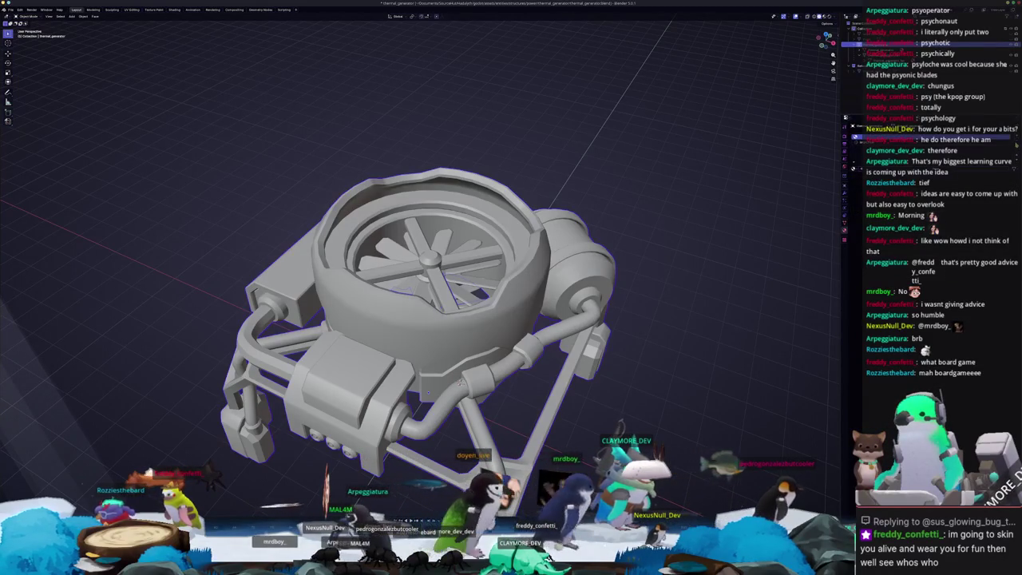
click(894, 53)
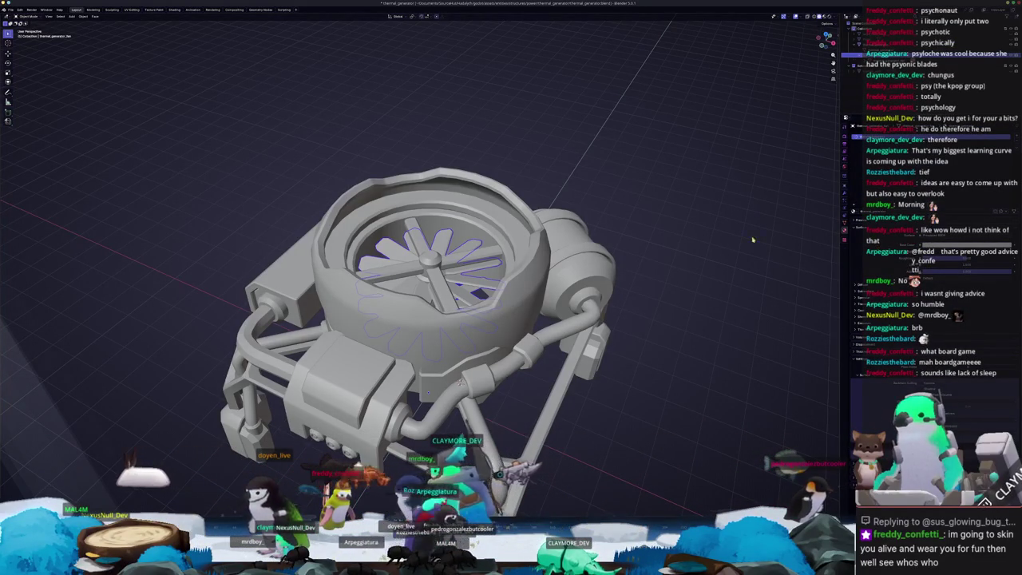
Step: Select the fan blades, orbit to a side view, and put the generator into Edit Mode
middle_drag(794, 232, 608, 263)
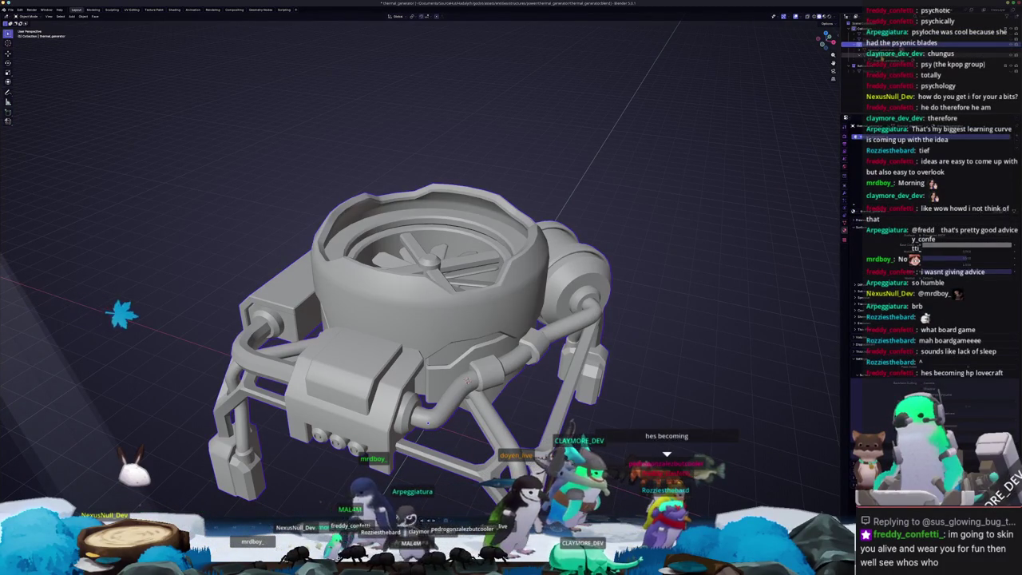
click(918, 53)
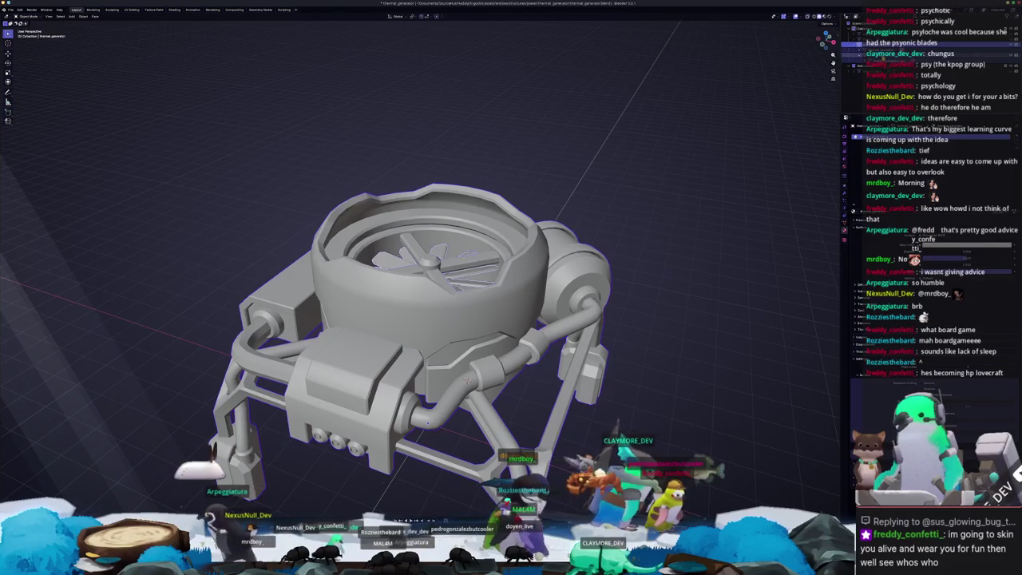
middle_drag(467, 382, 644, 251)
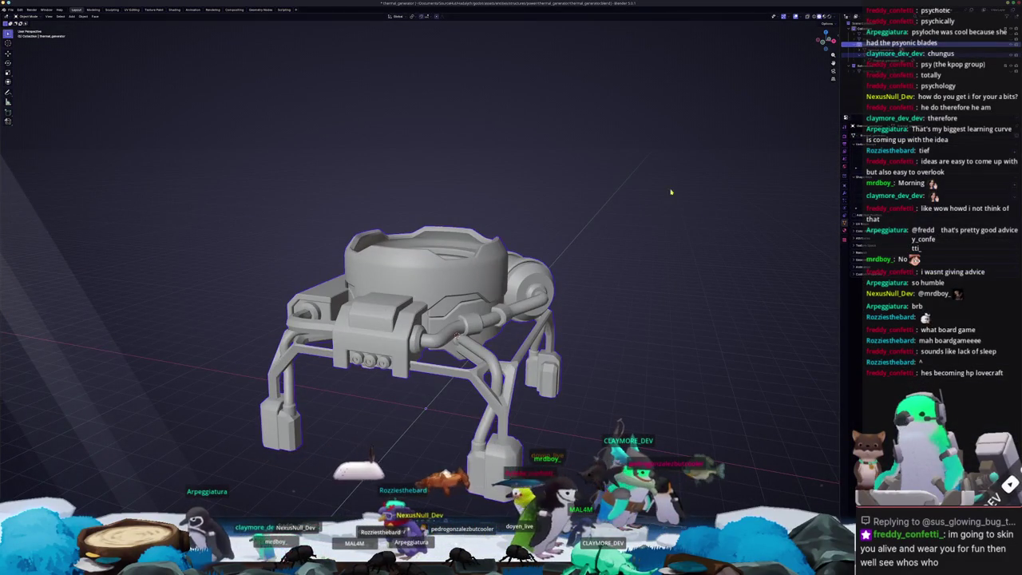
key(Tab)
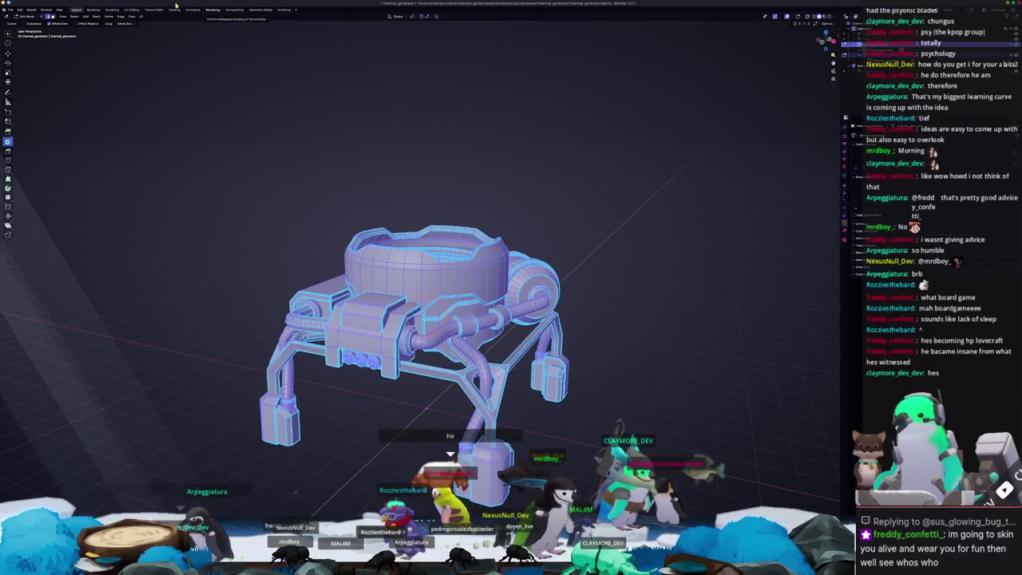
Step: In the UV Editing workspace, Smart UV Project the generator mesh into islands
click(174, 10)
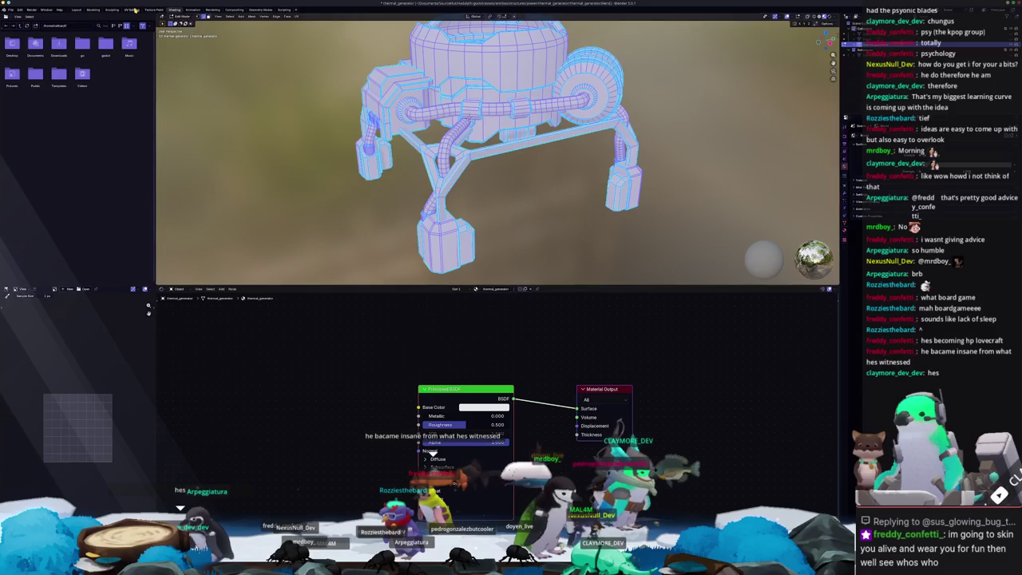
click(133, 10)
scroll(176, 325, up, 2)
scroll(176, 324, up, 3)
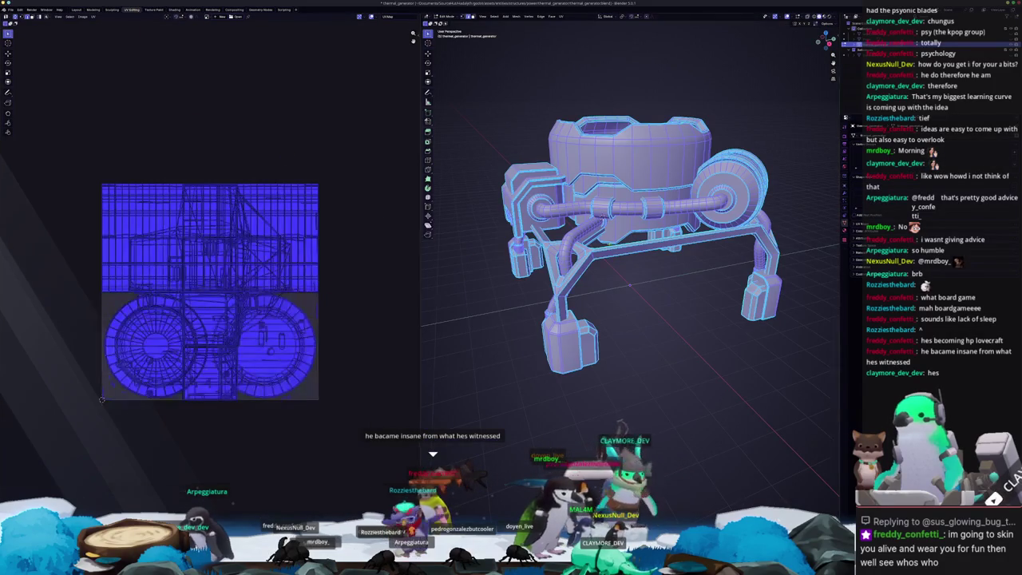
middle_drag(630, 239, 519, 176)
scroll(490, 146, down, 3)
click(559, 18)
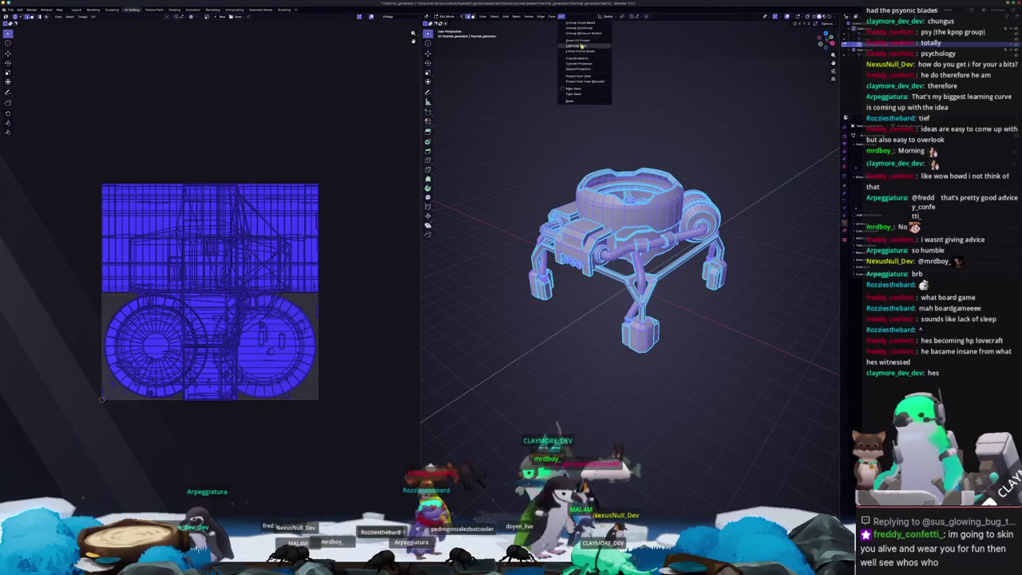
click(583, 41)
click(565, 88)
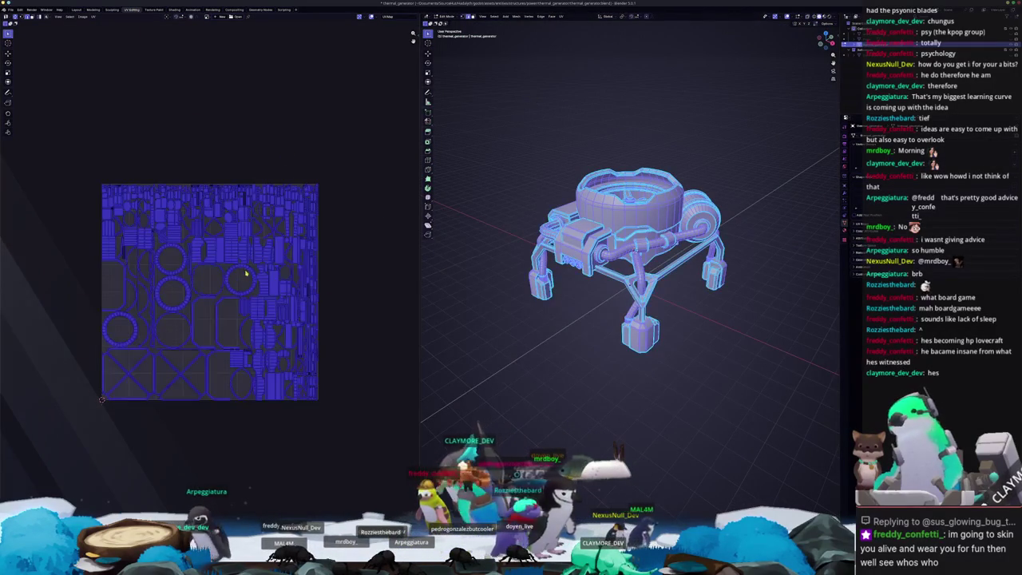
Step: Select all UV islands, pack them densely, and return to Object Mode to inspect the model
scroll(245, 274, up, 1)
key(n)
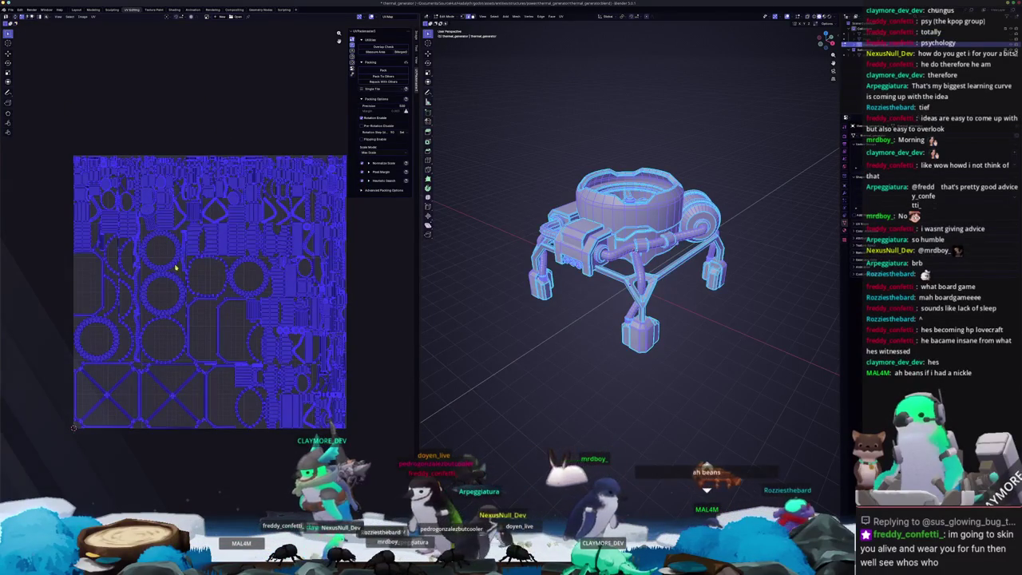
key(a)
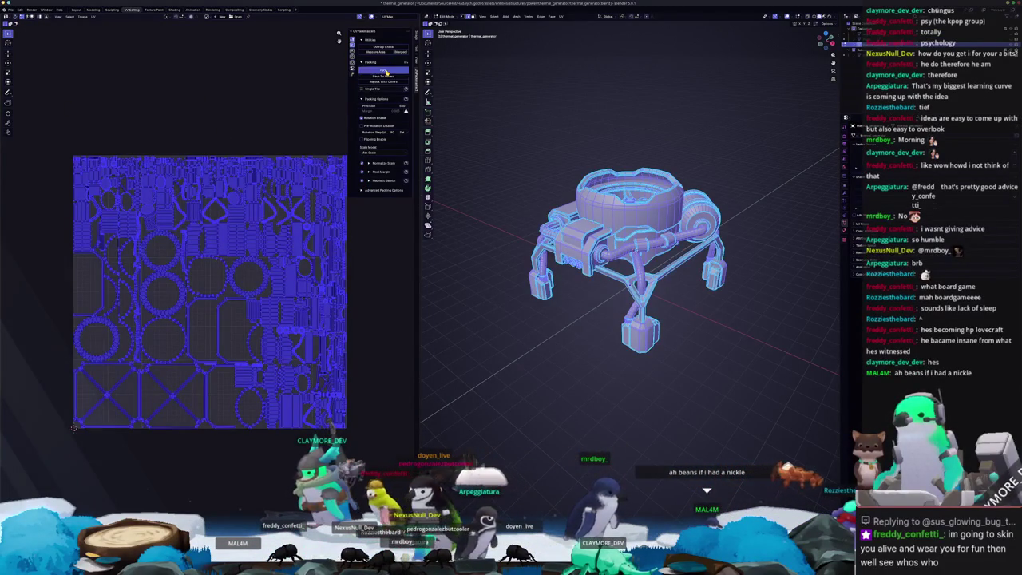
click(384, 72)
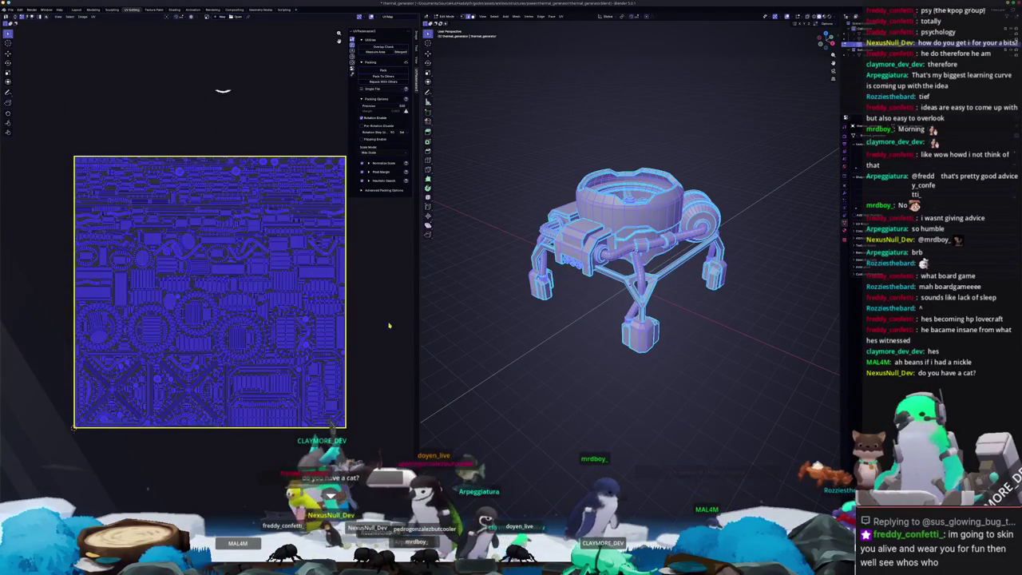
scroll(549, 340, up, 3)
middle_drag(527, 319, 565, 347)
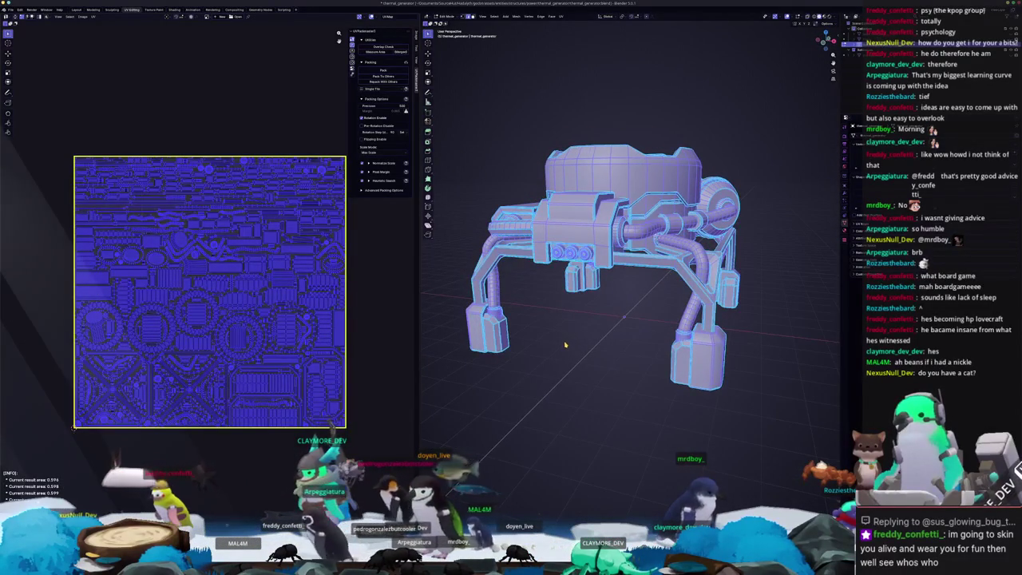
key(Tab)
mouse_move(566, 345)
middle_down()
mouse_move(575, 335)
mouse_move(603, 344)
mouse_move(603, 327)
middle_up()
scroll(607, 348, up, 2)
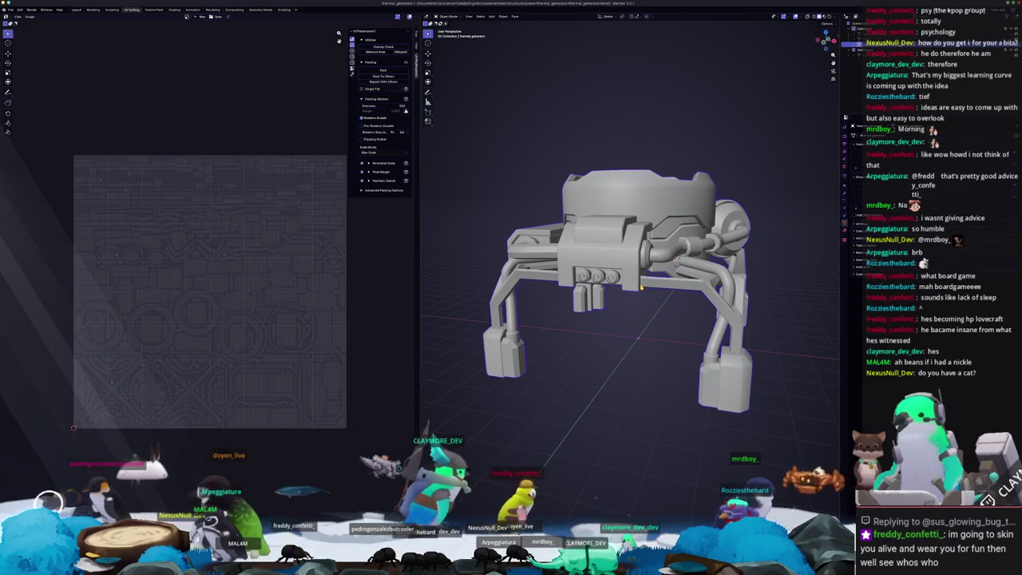
Step: Export the thermal generator as an FBX file into a new exports folder
right_click(630, 297)
key(Escape)
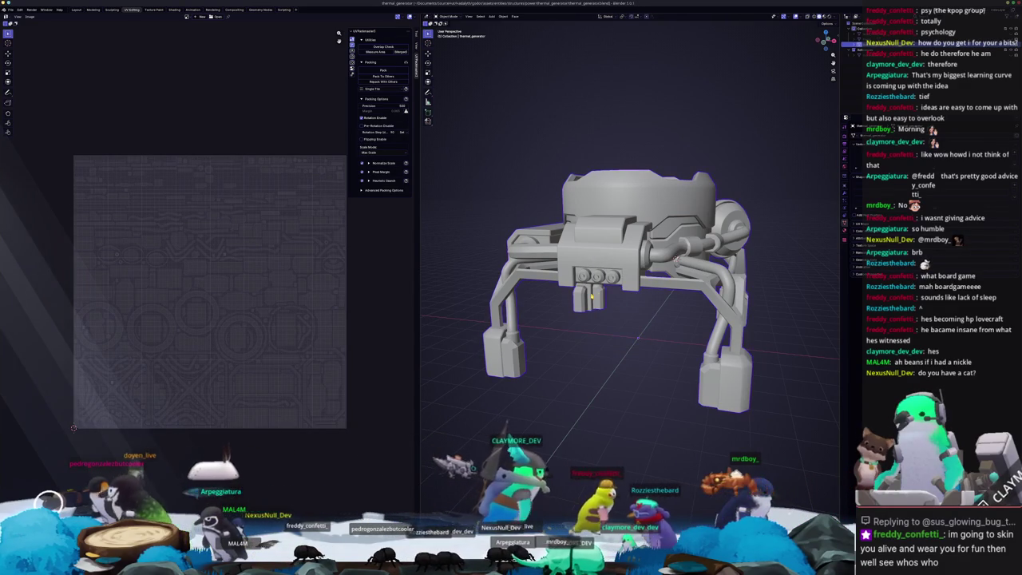
click(11, 10)
mouse_move(21, 96)
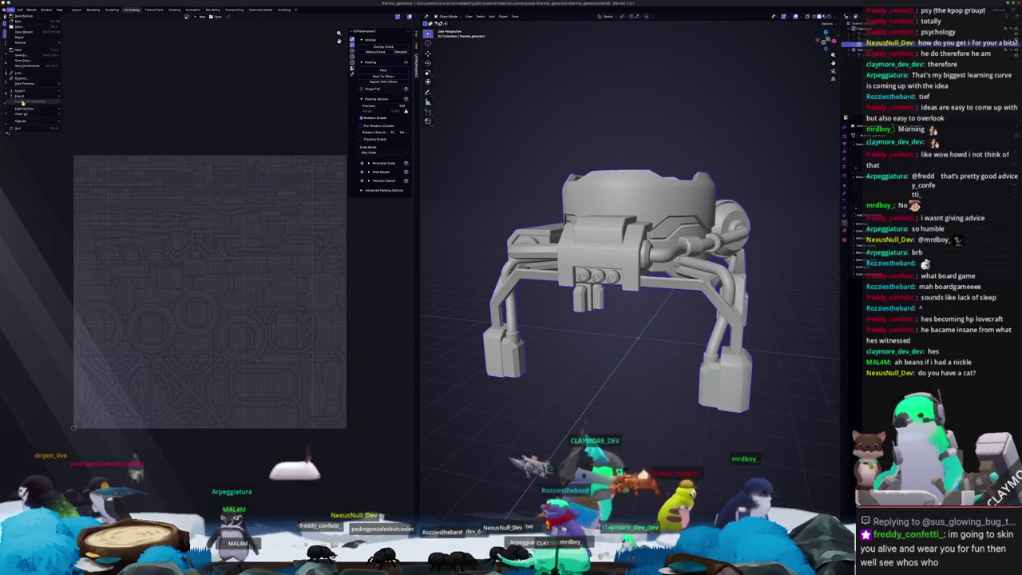
click(82, 139)
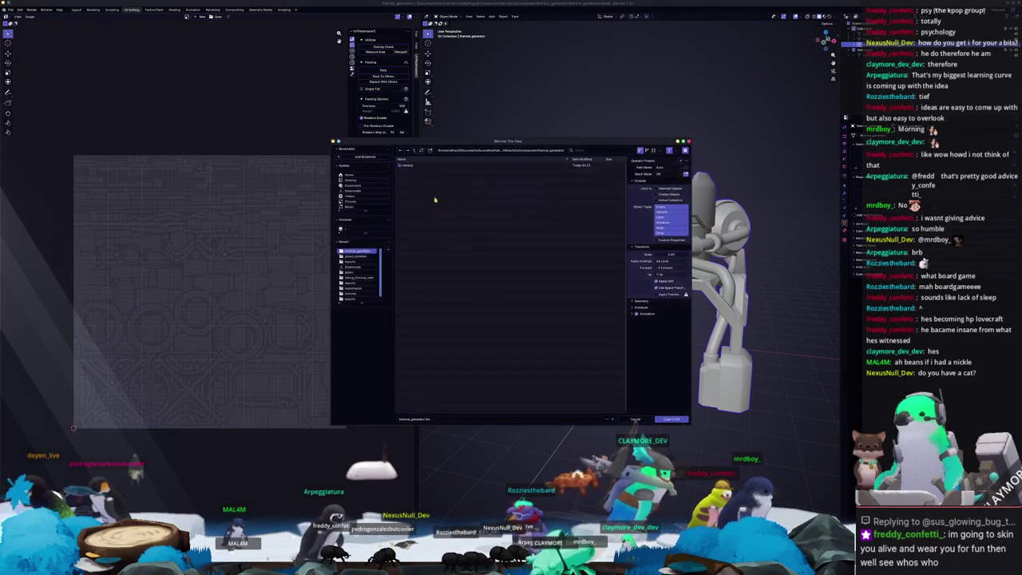
text(fb)
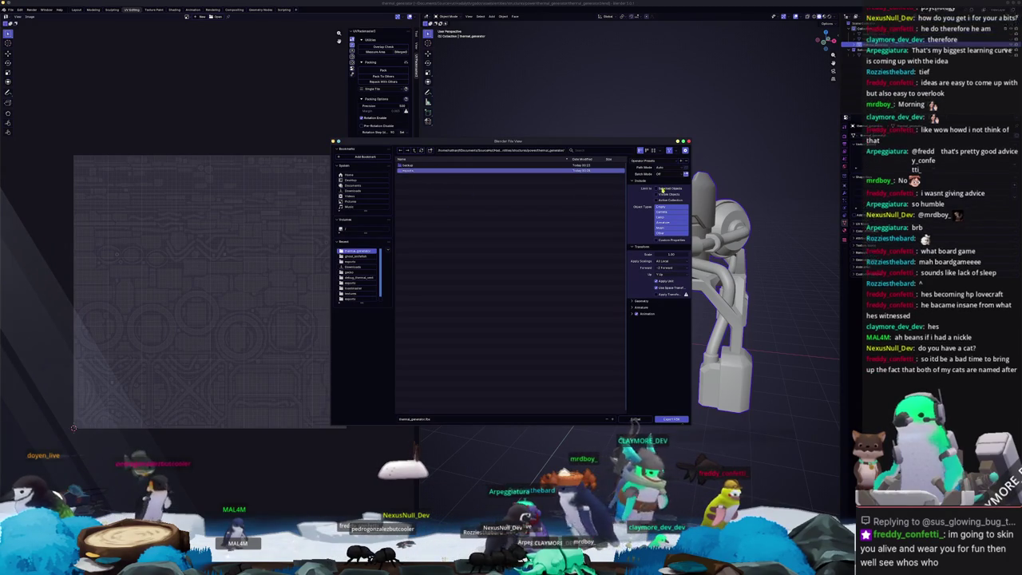
double_click(531, 171)
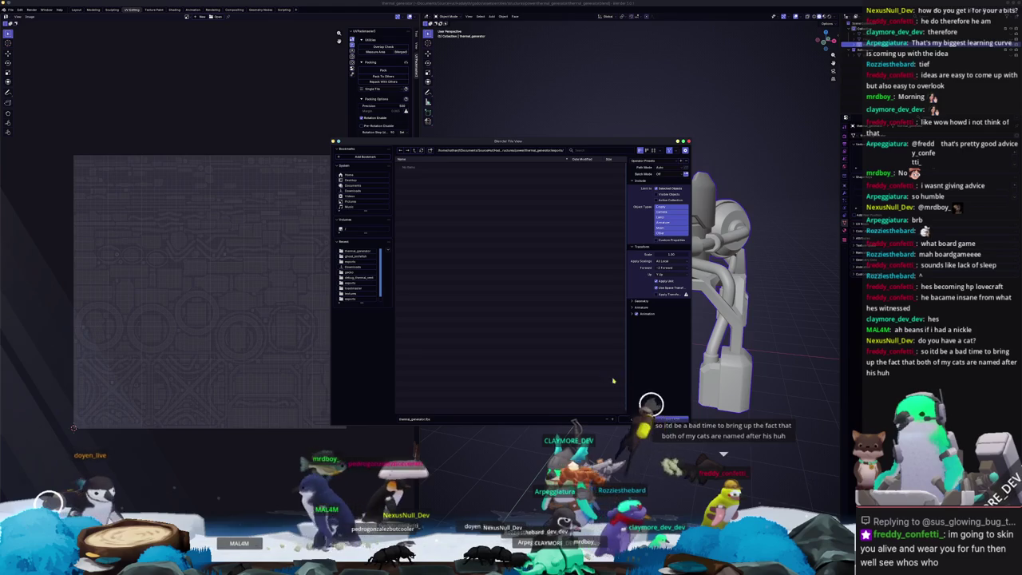
click(670, 420)
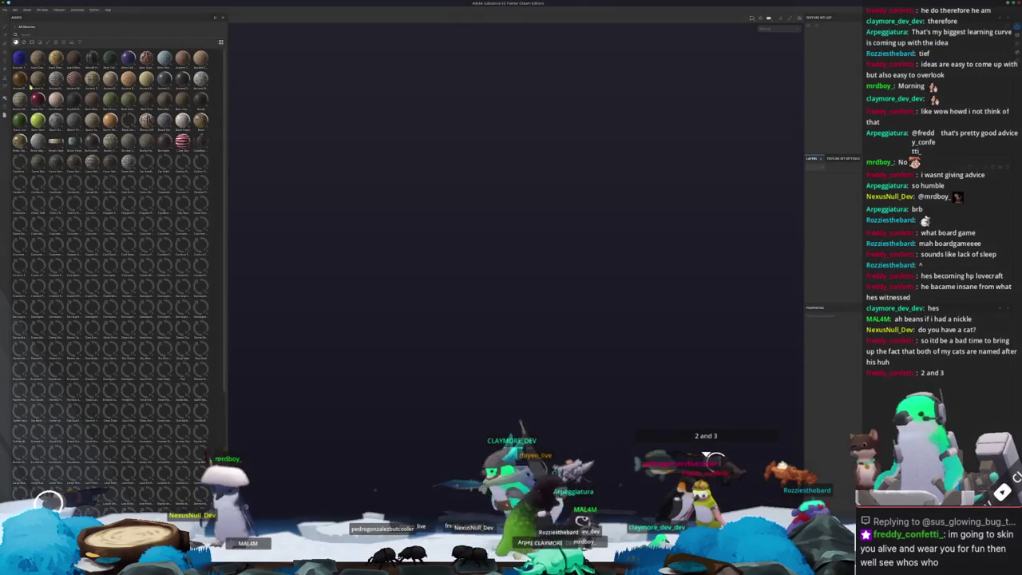
Step: Start a new project and browse for its mesh from Documents into the project folders
click(5, 11)
click(16, 19)
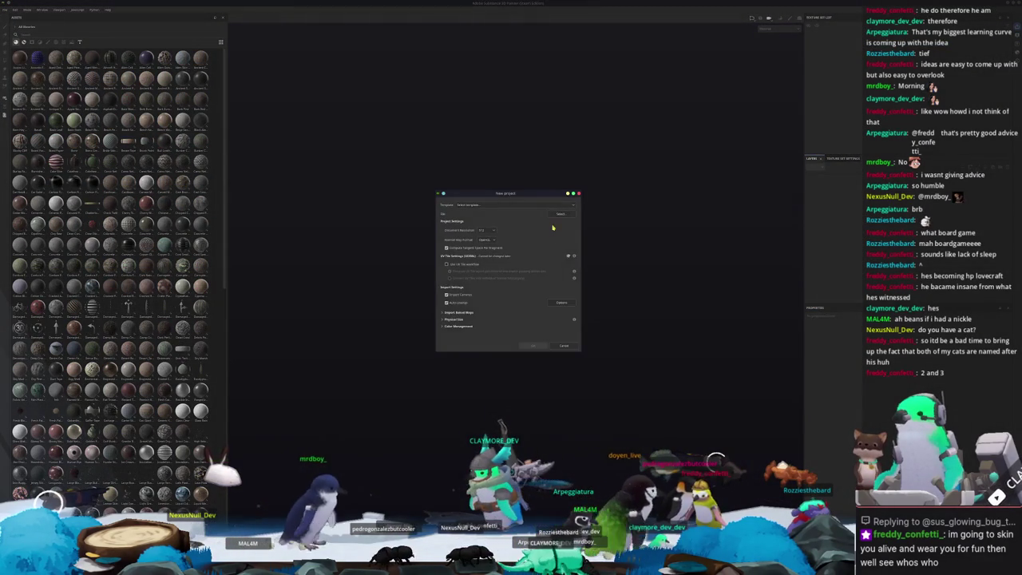
click(557, 216)
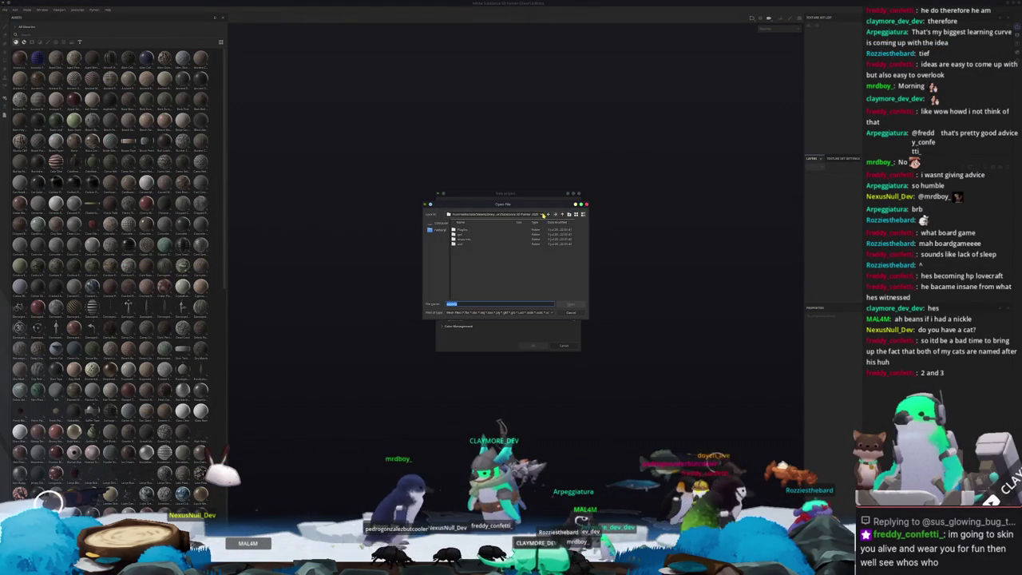
click(471, 270)
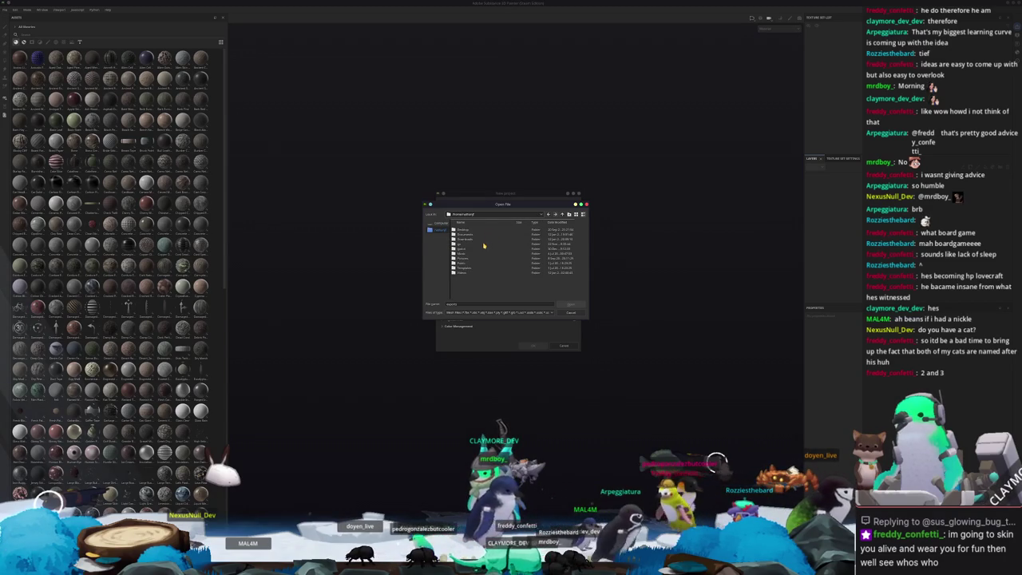
double_click(465, 234)
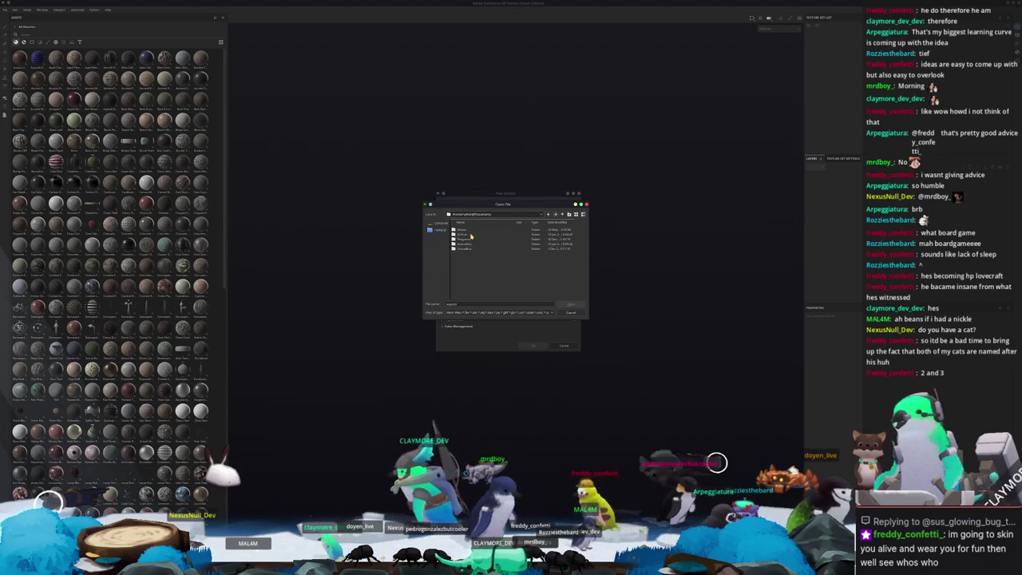
double_click(469, 244)
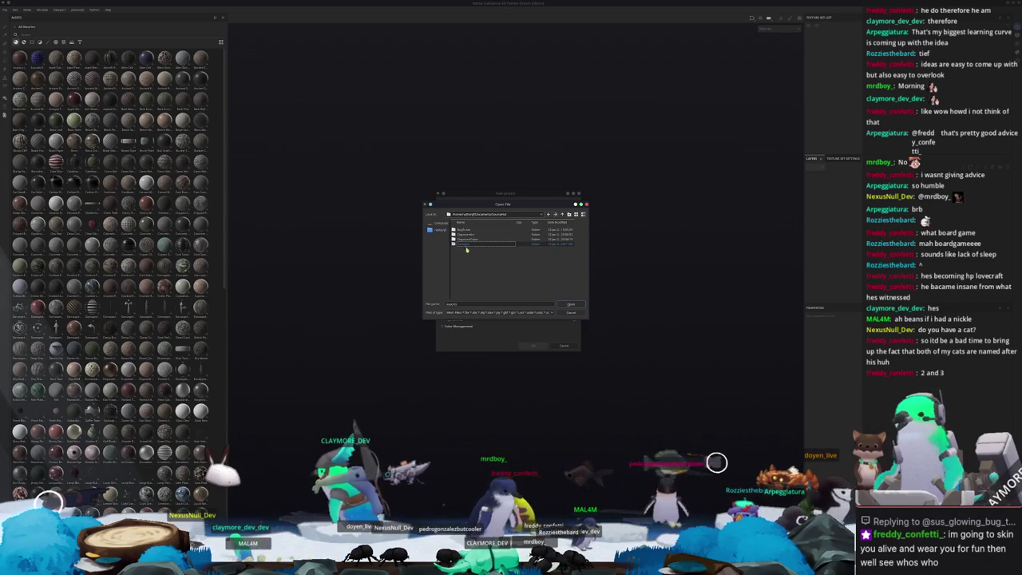
click(471, 242)
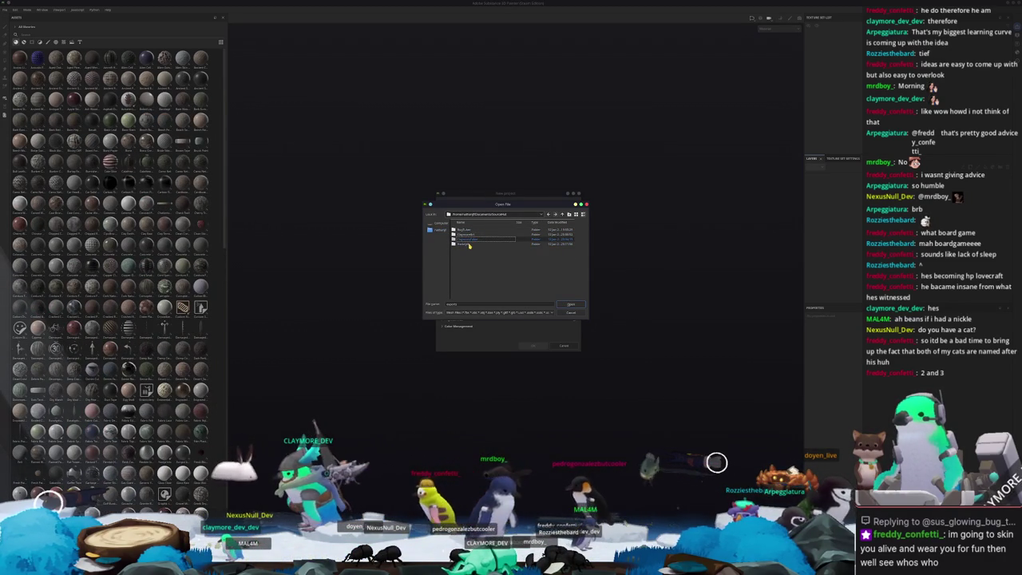
double_click(471, 243)
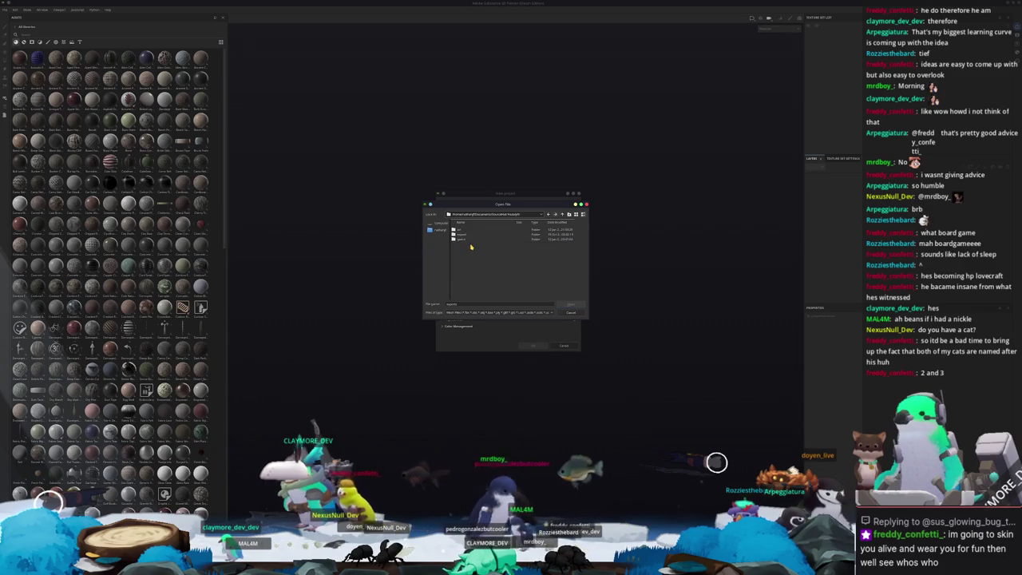
Step: Pick the thermal generator FBX in the exports folder and confirm the new project
double_click(465, 240)
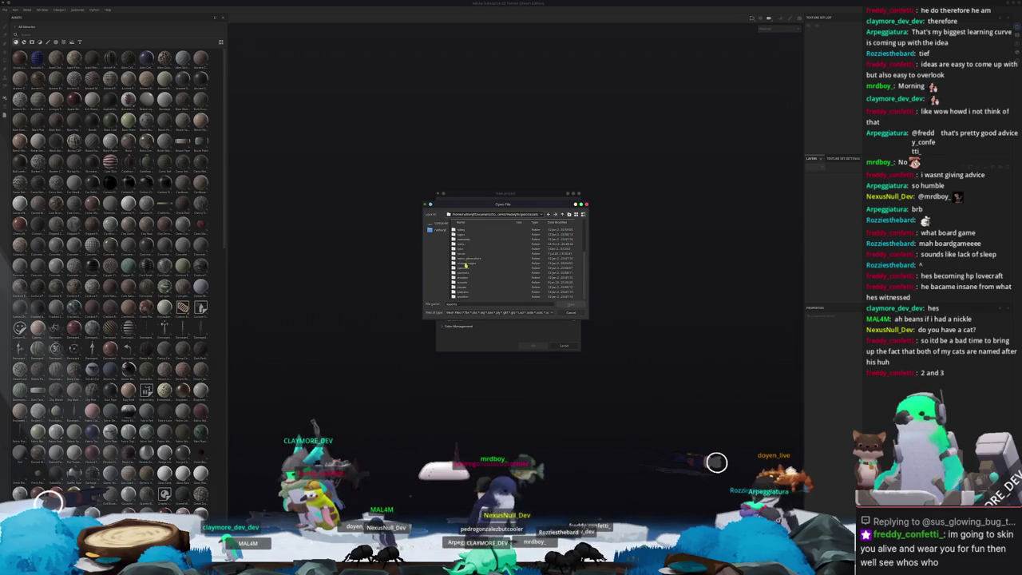
scroll(475, 282, up, 3)
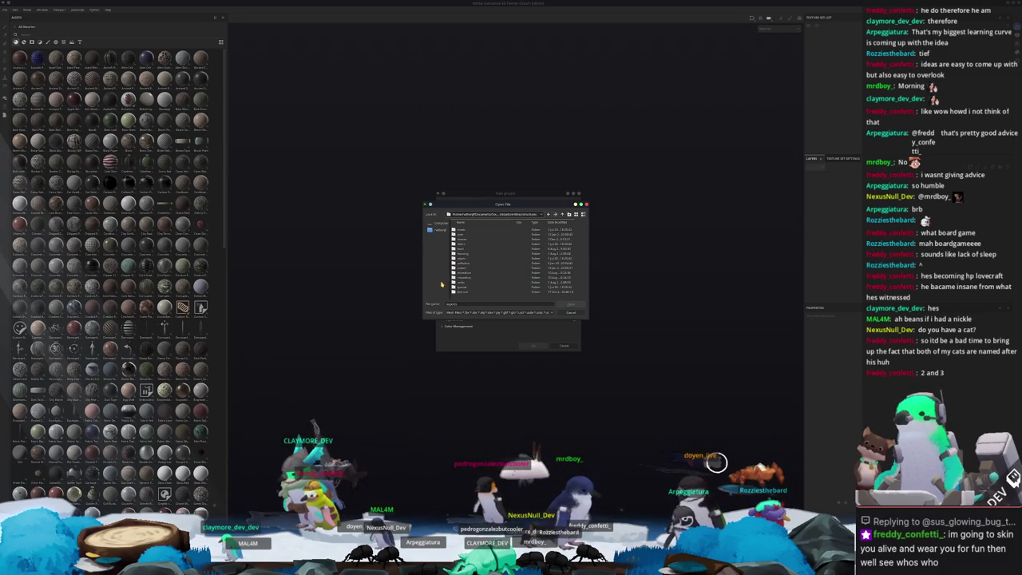
double_click(463, 268)
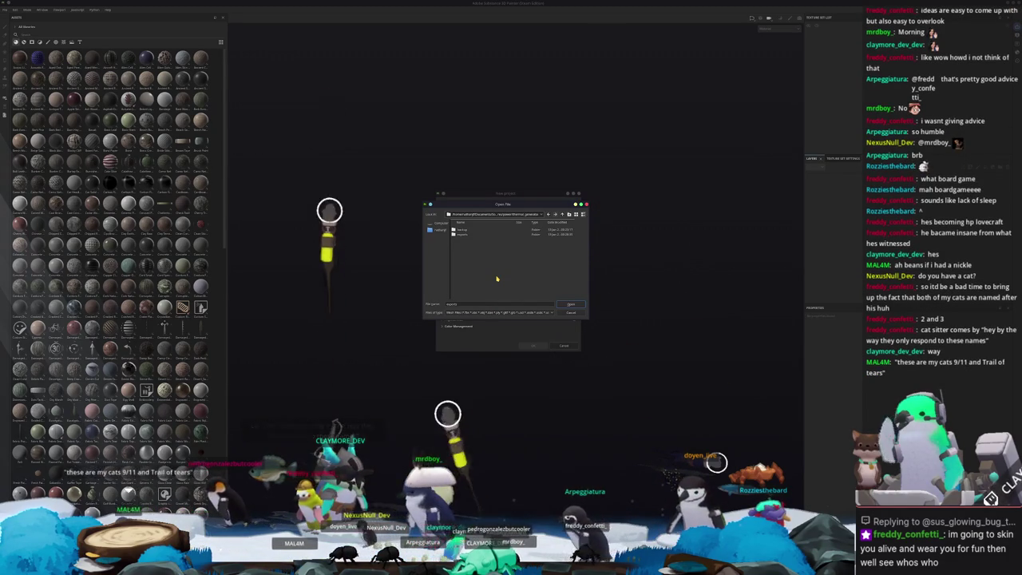
double_click(467, 236)
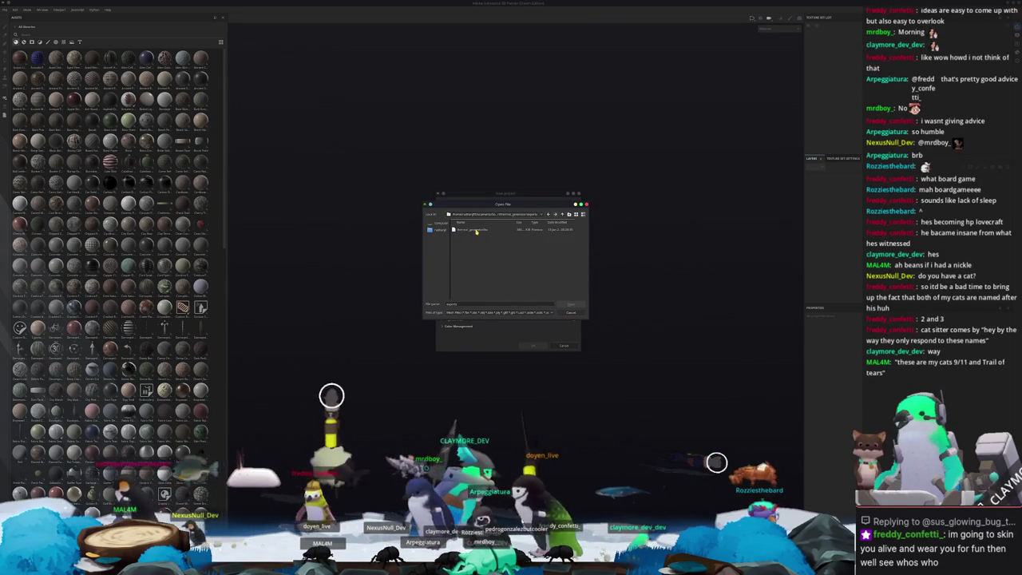
double_click(461, 230)
click(532, 345)
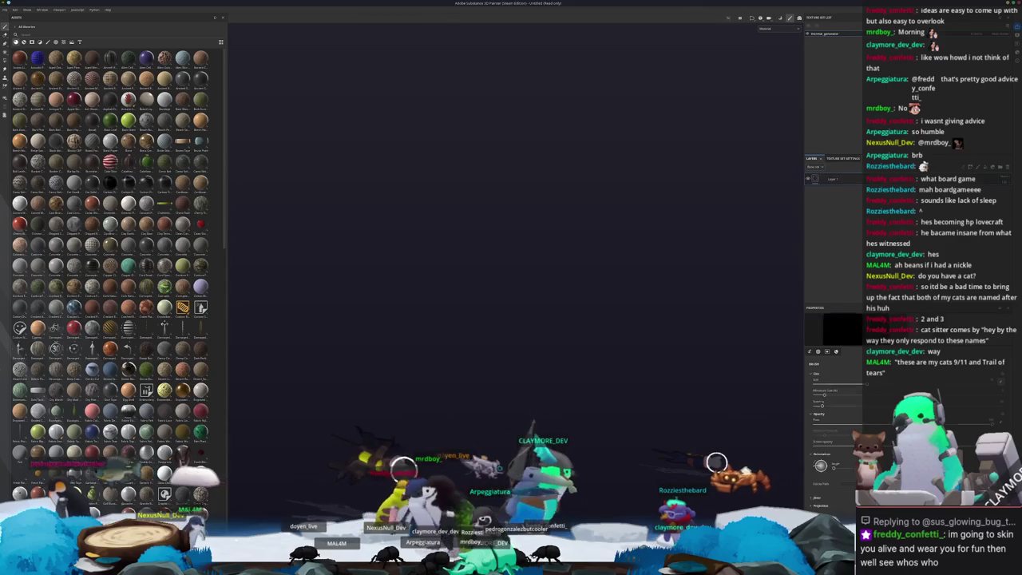
Step: Save the project as thermal_generator in the project folder beside the exported files
scroll(529, 326, down, 2)
scroll(528, 326, down, 2)
alt+drag(527, 323, 477, 352)
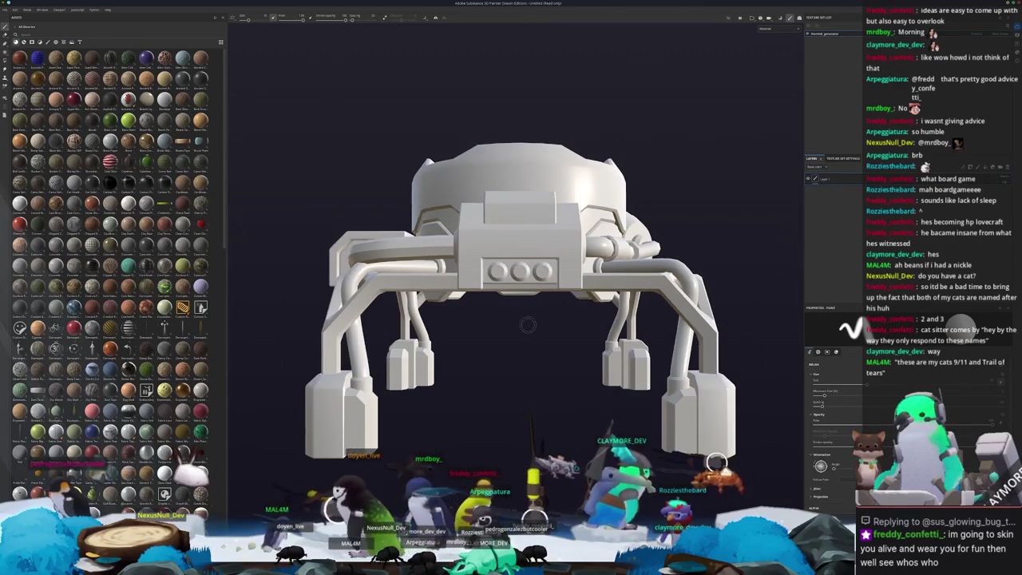
key(ctrl+s)
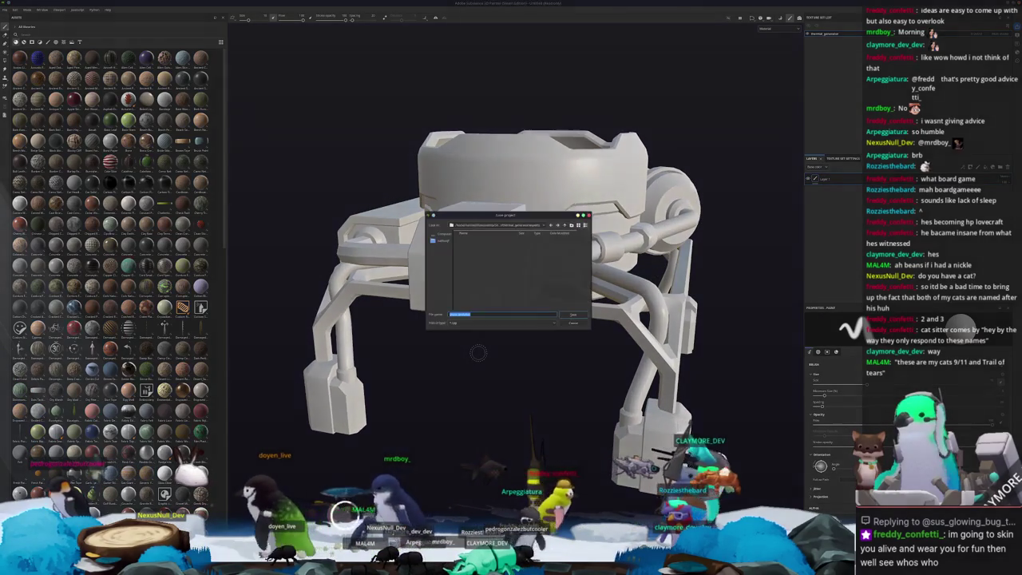
click(534, 224)
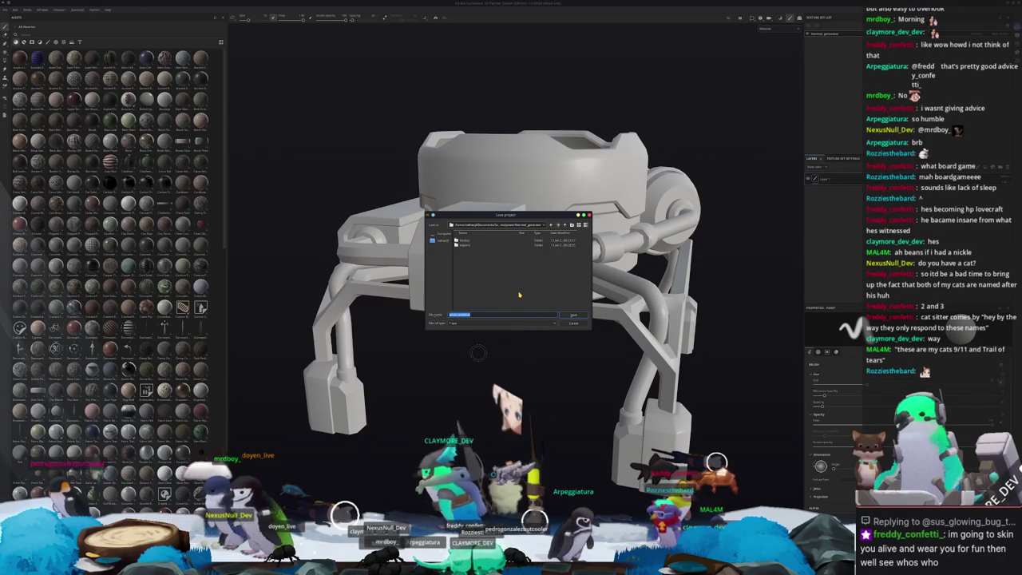
text(ro)
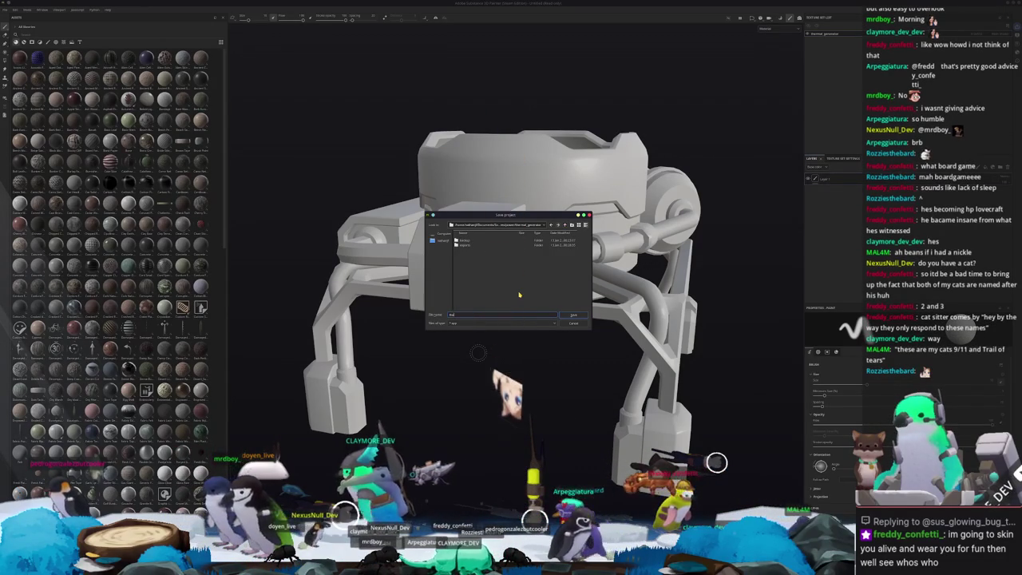
text(ermal_panel)
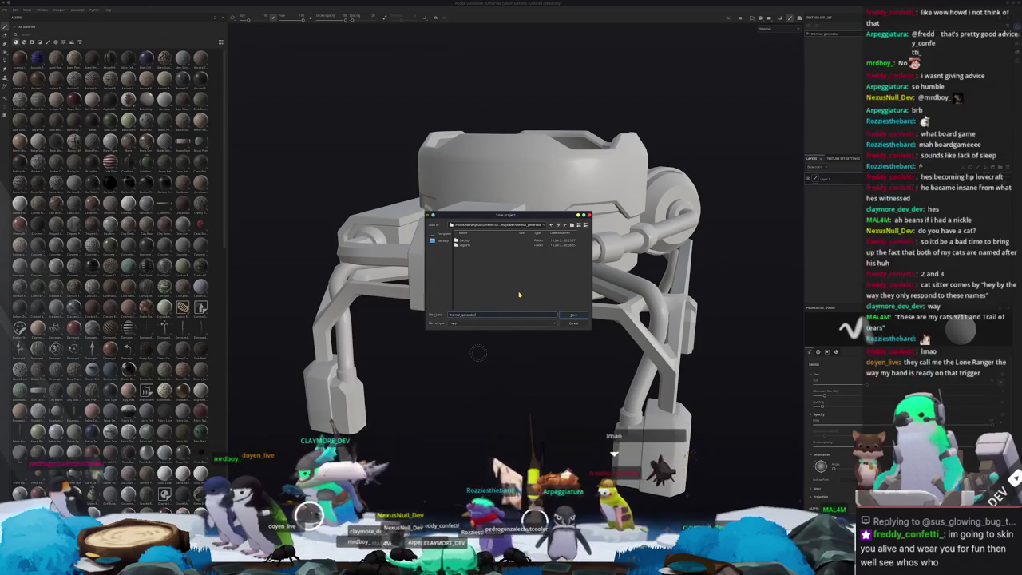
key(Return)
alt+drag(519, 295, 511, 271)
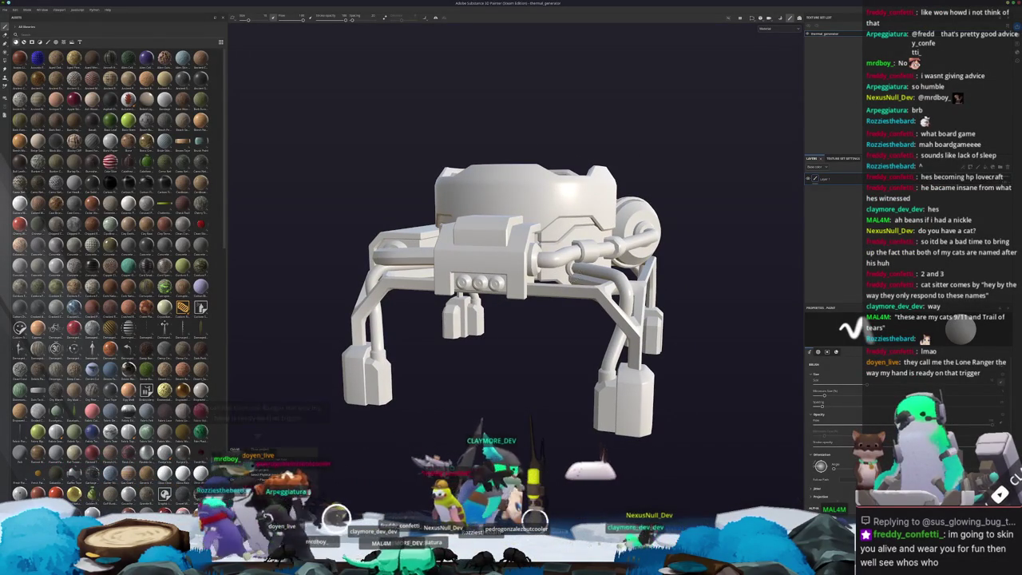
Step: Preview the model in Bake Mesh Maps mode, then return to painting with base color shown
alt+drag(571, 239, 586, 269)
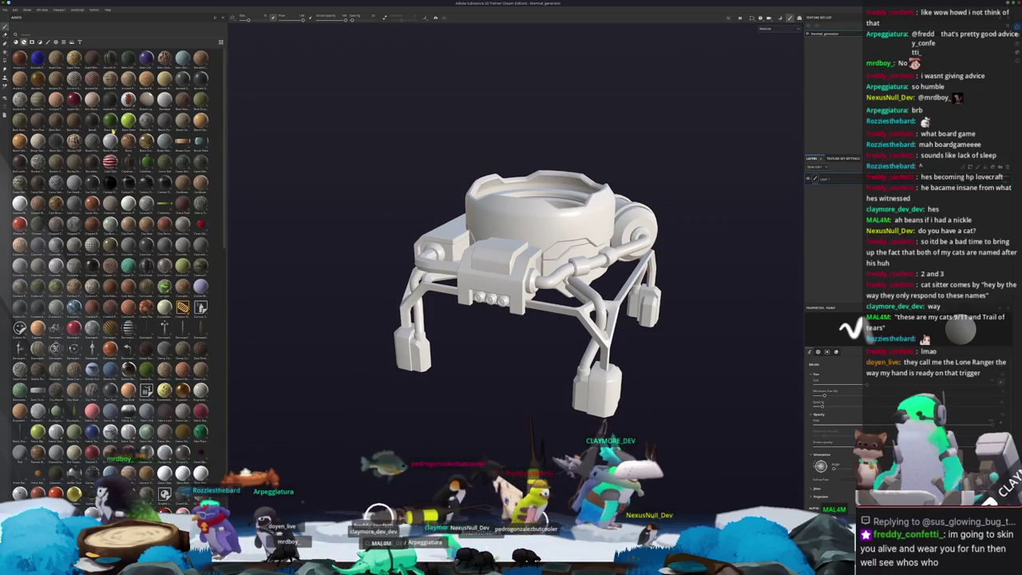
scroll(141, 260, down, 10)
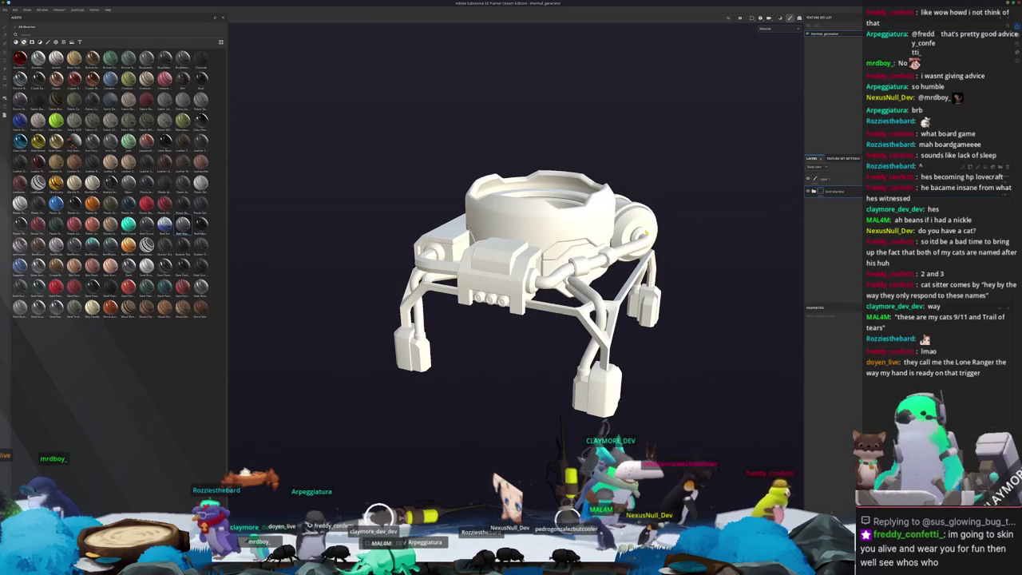
key(ctrl+b)
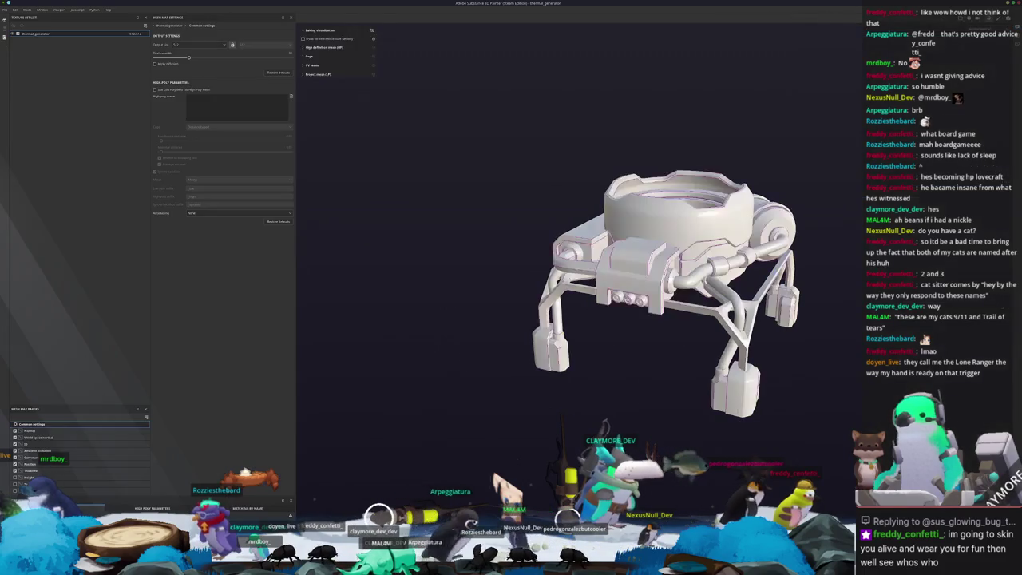
alt+drag(607, 415, 612, 421)
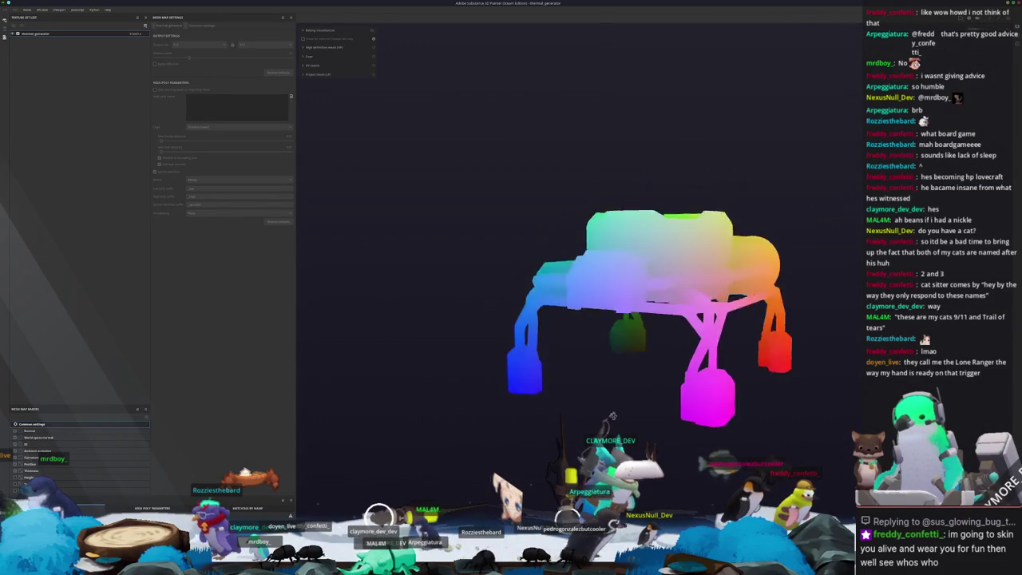
key(ctrl+b)
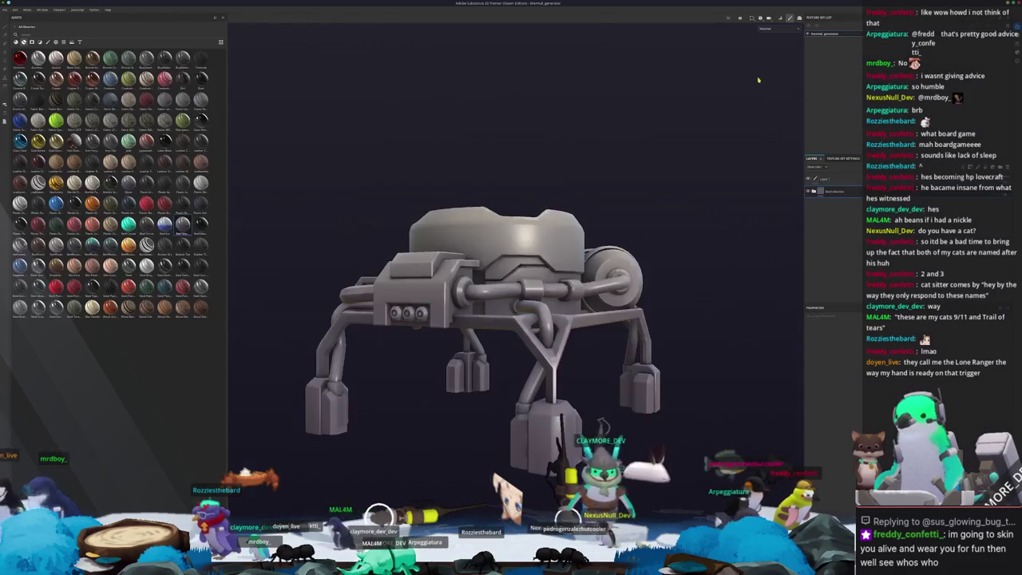
click(775, 53)
Step: Expand the layer folder, choose the Paint tool then Polygon Fill, and switch back to Blender
alt+drag(526, 208, 729, 189)
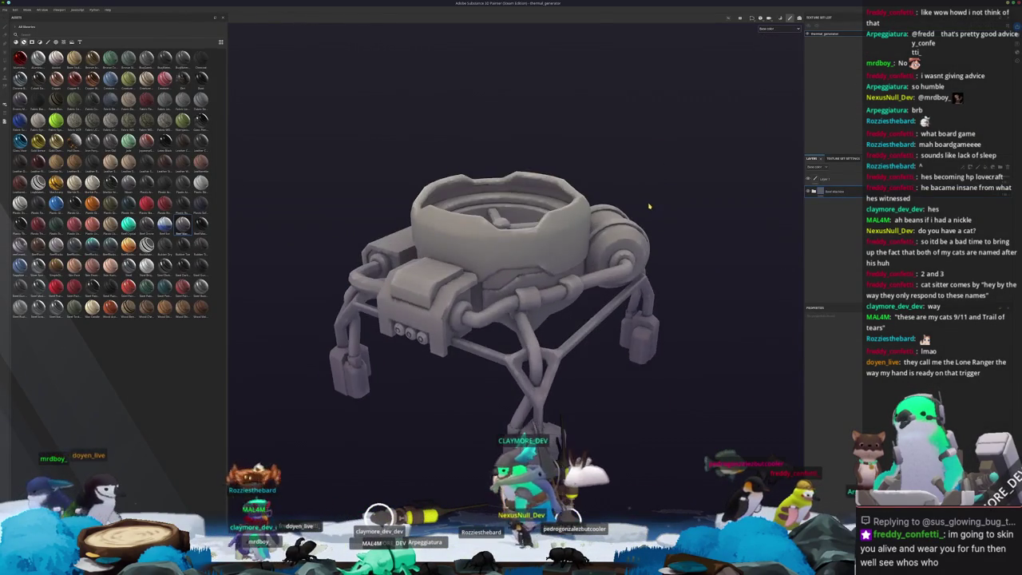
key(f)
click(813, 192)
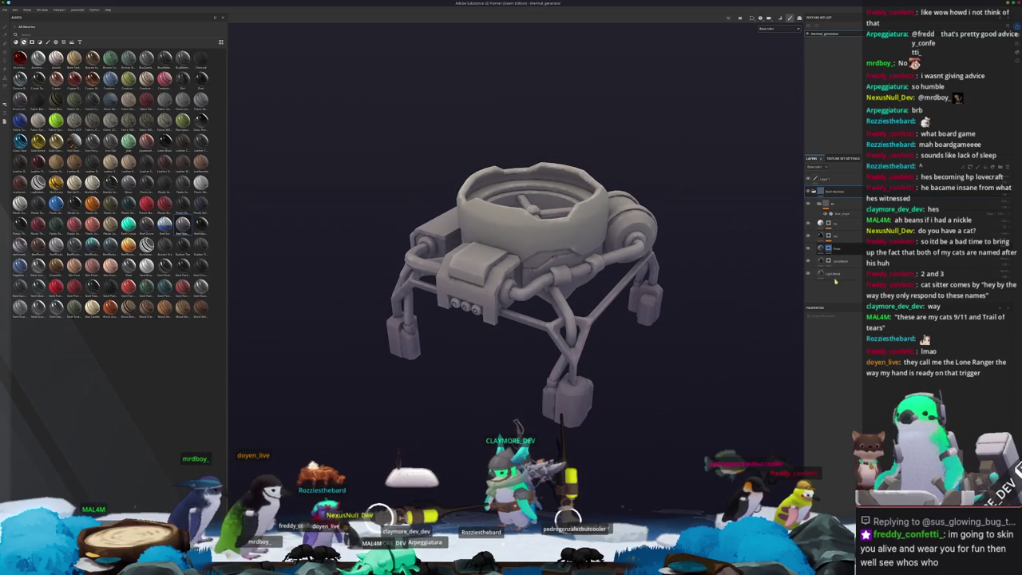
key(1)
scroll(824, 439, down, 5)
alt+drag(681, 417, 265, 182)
key(4)
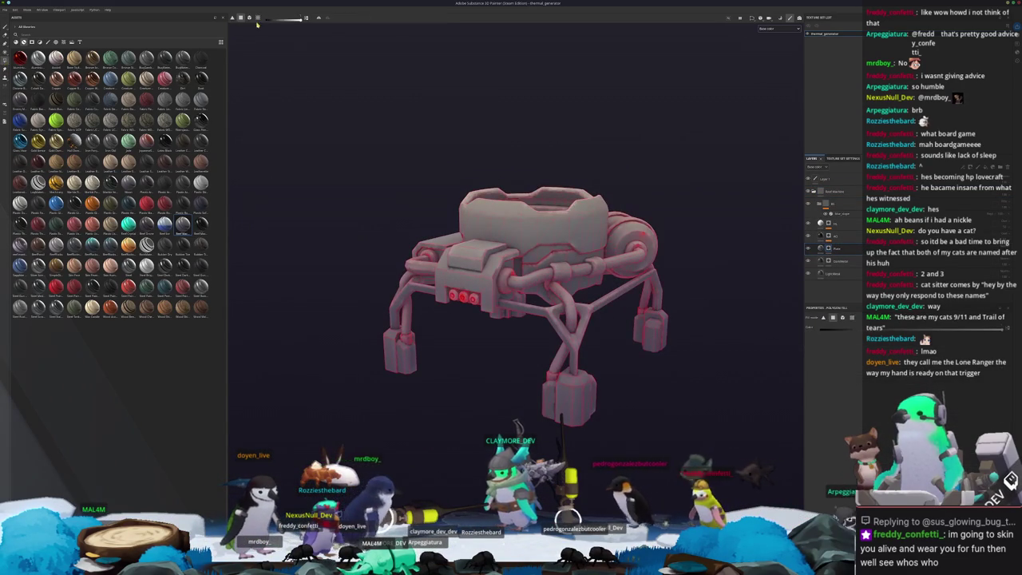
mouse_move(486, 209)
alt+mouse_down()
mouse_move(385, 279)
mouse_move(380, 345)
alt+mouse_up()
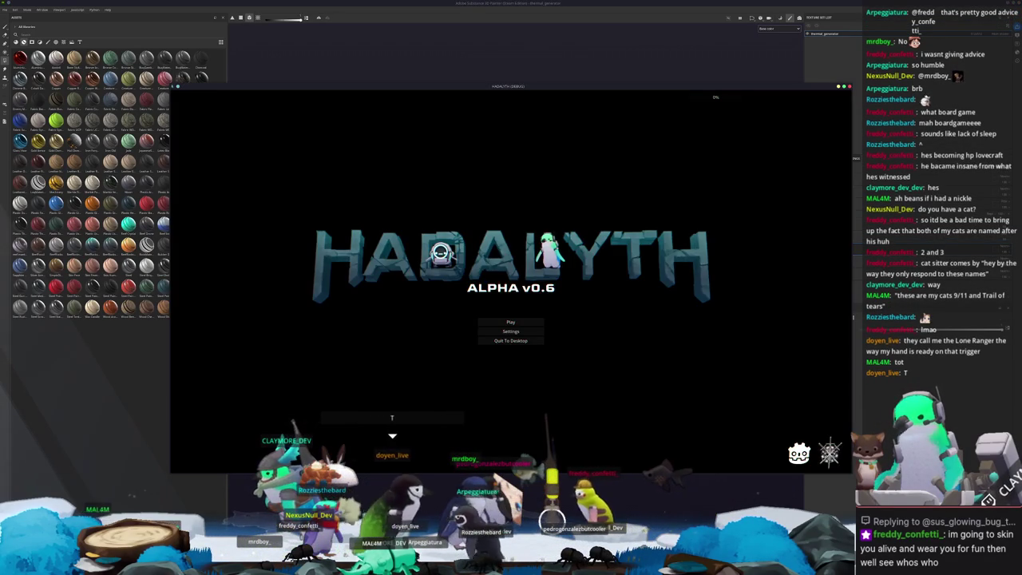
key(alt+F4)
key(alt+Tab)
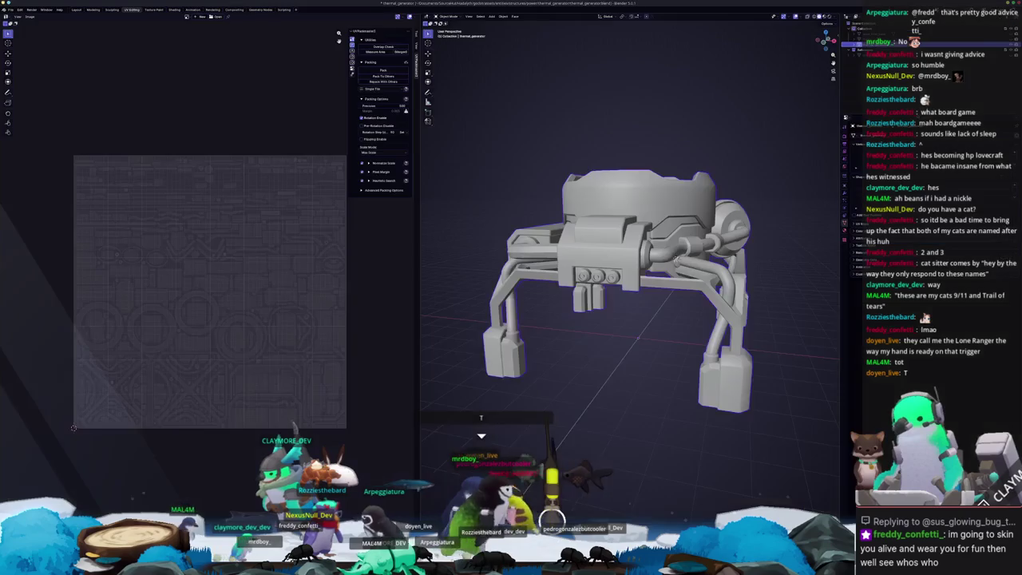
Step: Re-export the generator as FBX under the existing file name
scroll(631, 391, down, 3)
middle_drag(631, 391, 541, 171)
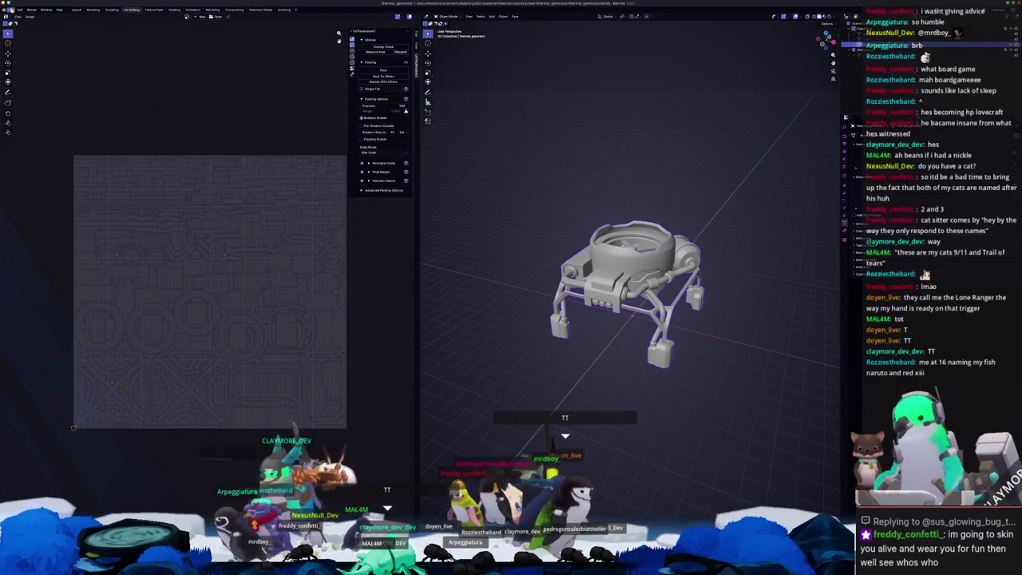
click(10, 10)
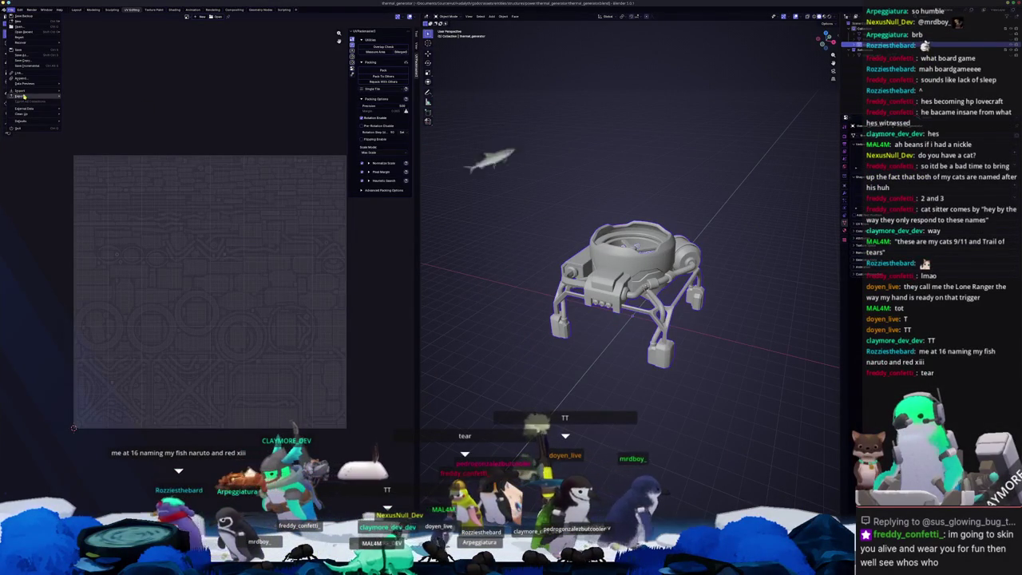
click(90, 146)
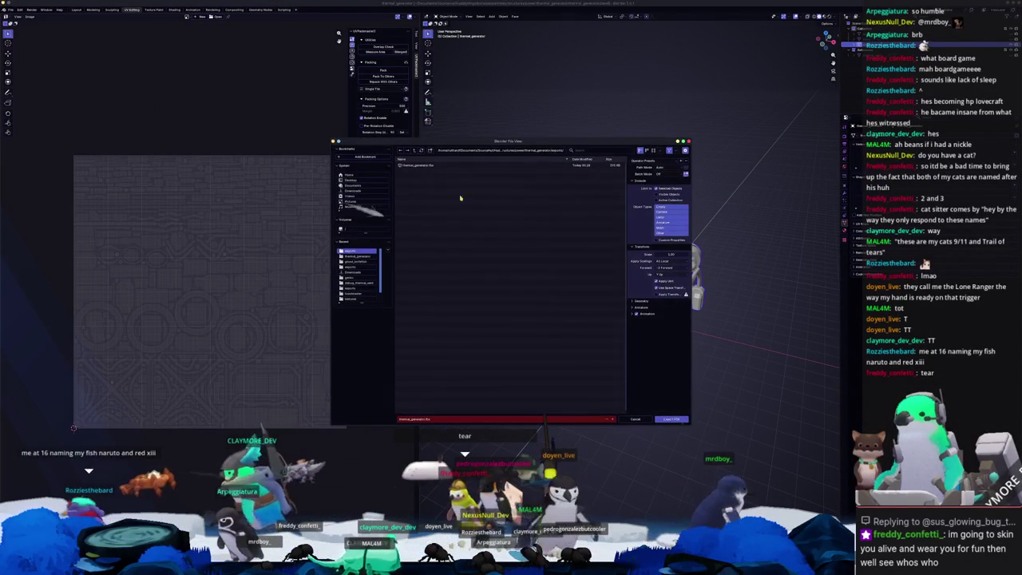
click(669, 419)
Step: Check the model from top orthographic and angled views, then return to Substance 3D Painter
scroll(673, 414, up, 3)
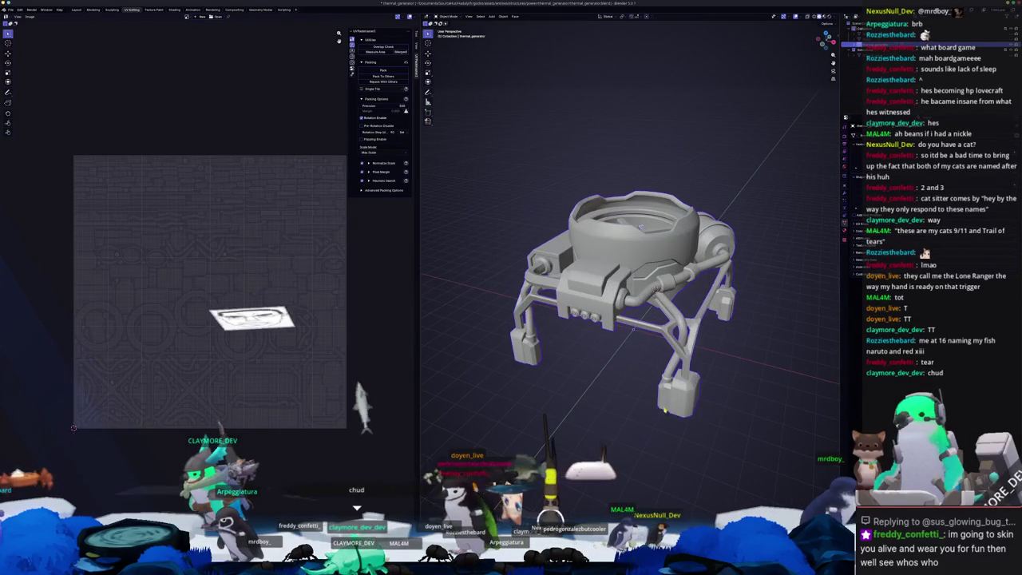
key(KP_7)
middle_drag(649, 403, 641, 375)
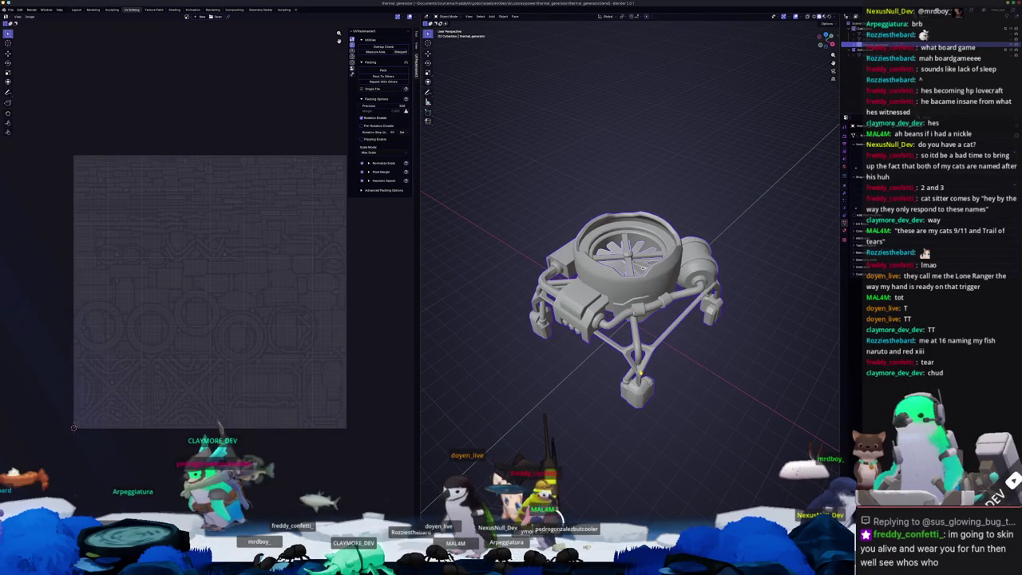
mouse_move(627, 444)
middle_down()
mouse_move(632, 422)
mouse_move(619, 434)
middle_up()
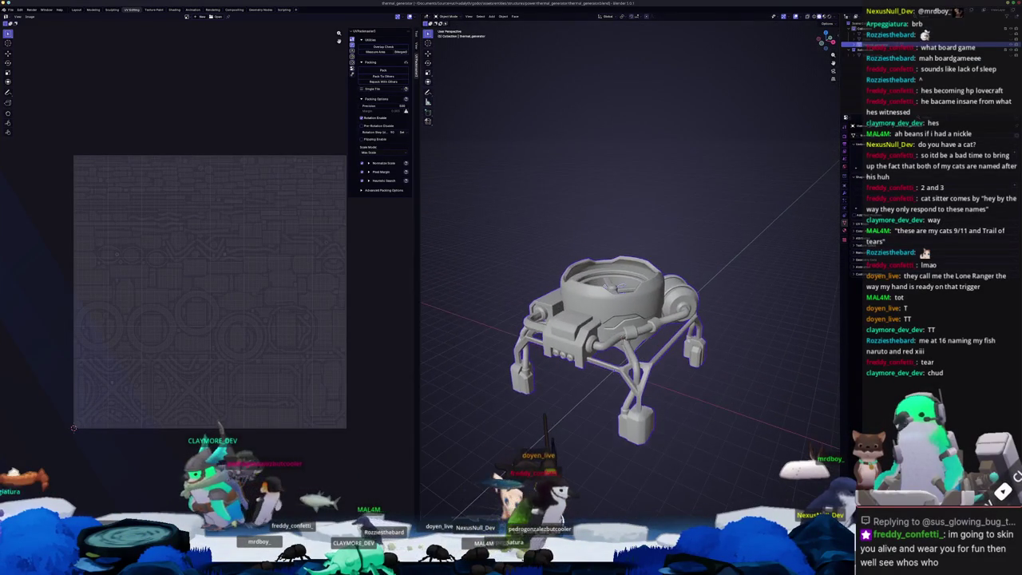
key(alt+Tab)
scroll(594, 423, up, 3)
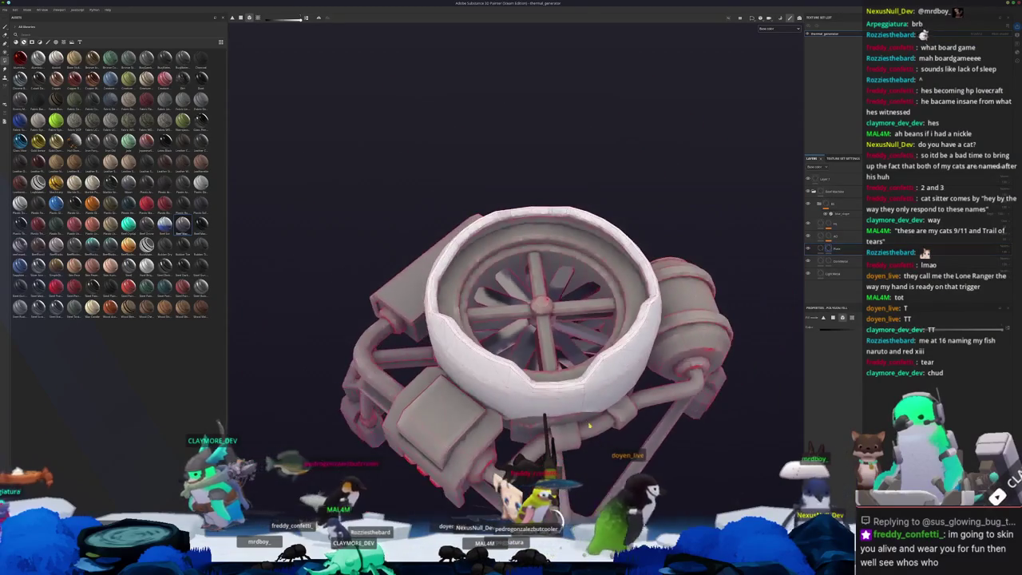
Step: Enter Bake Mesh Maps mode and show the Ambient occlusion baker's parameters
key(ctrl+shift+b)
click(48, 450)
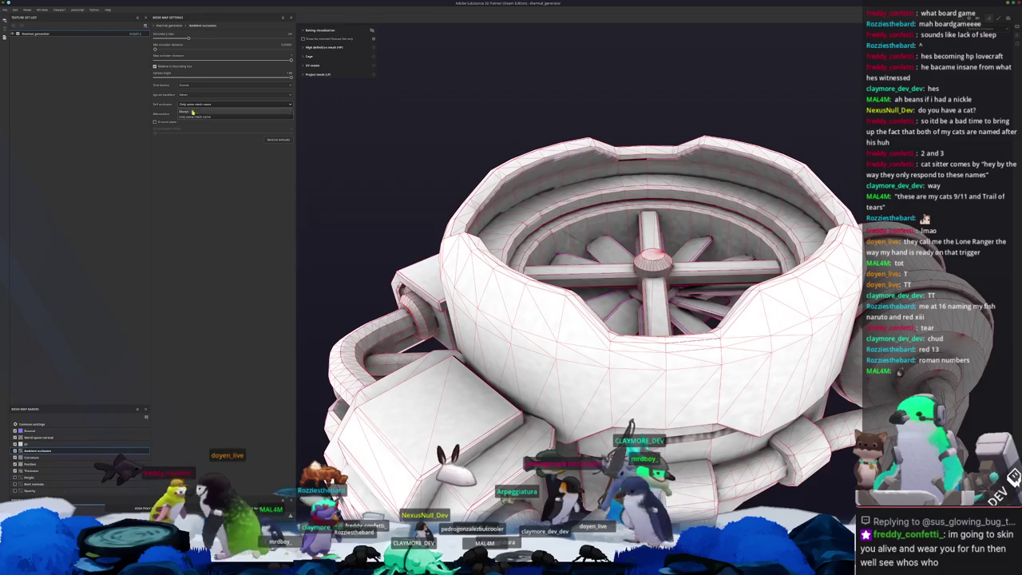
Step: Set the ambient occlusion Ignore backface option to By mesh name
click(191, 117)
click(192, 114)
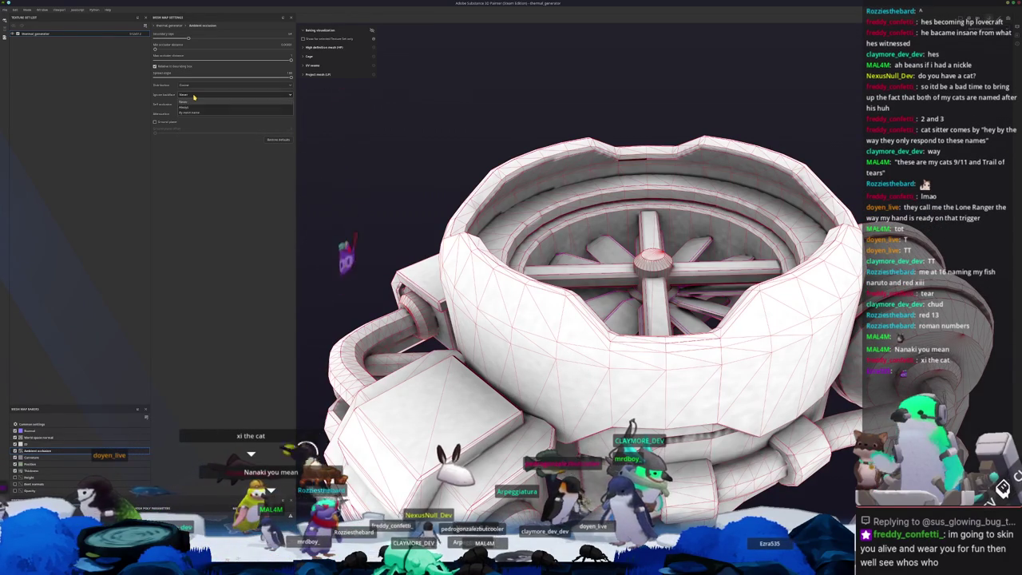
click(190, 111)
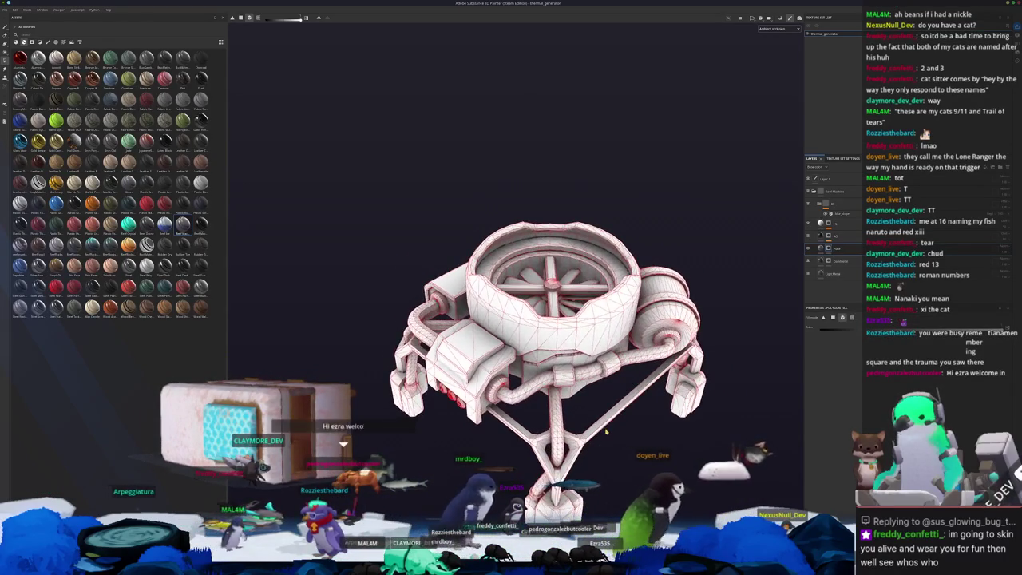
Step: Reopen the baking settings and review the Curvature and Common bake parameters
key(ctrl+shift+b)
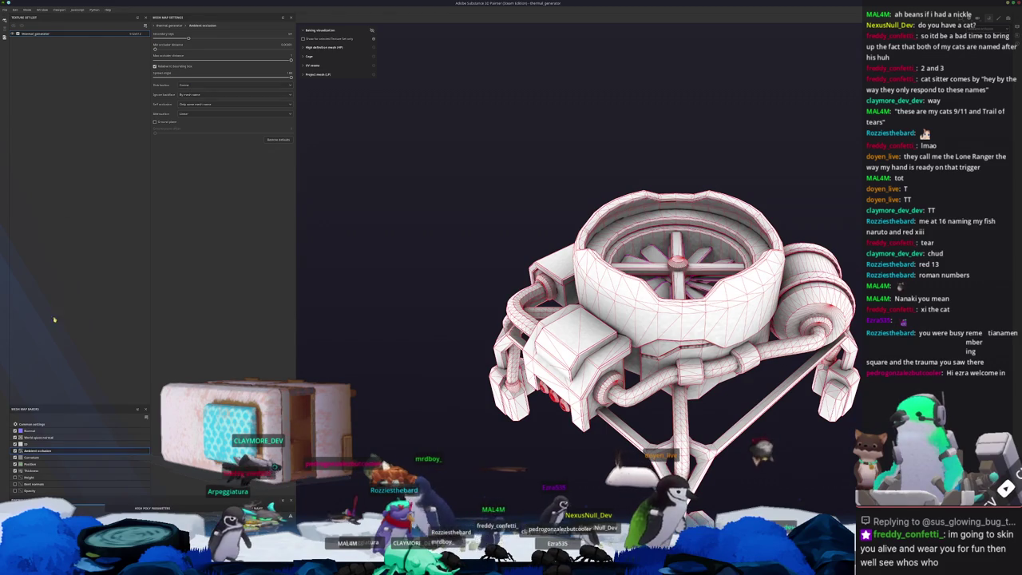
click(39, 457)
click(38, 458)
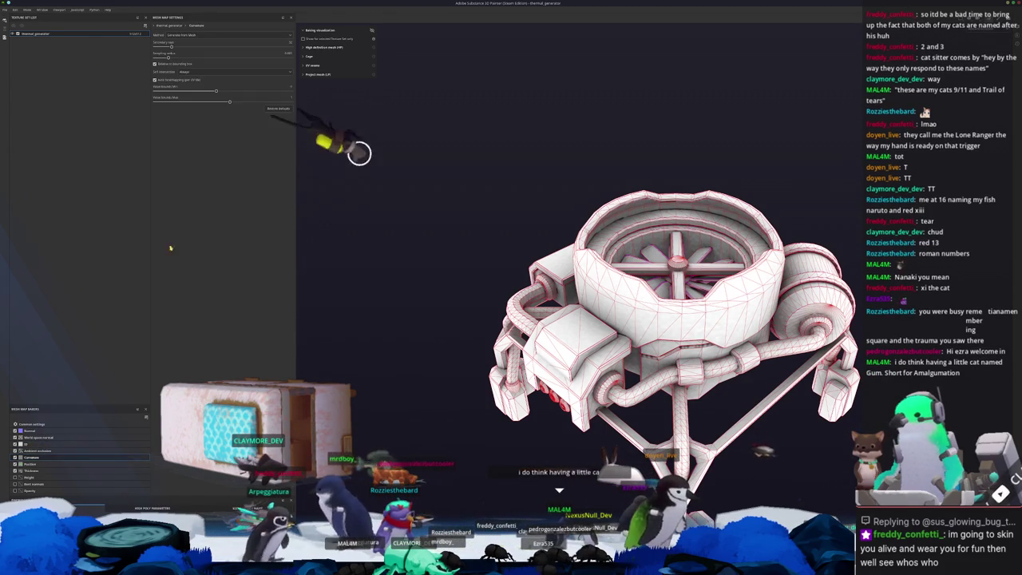
click(32, 423)
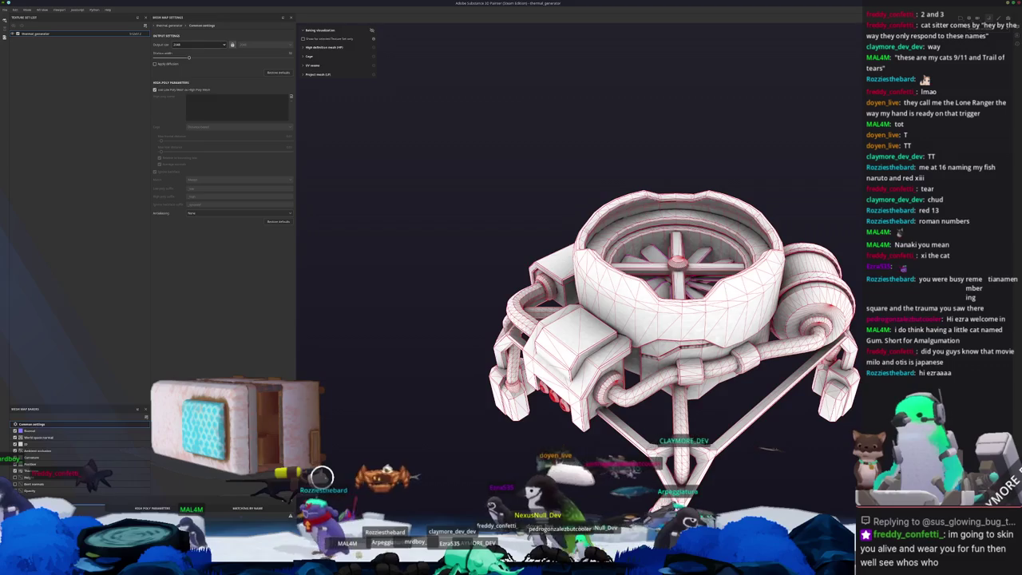
Step: Check the texture output size choices and zoom in close on the baked turbine housing
click(138, 36)
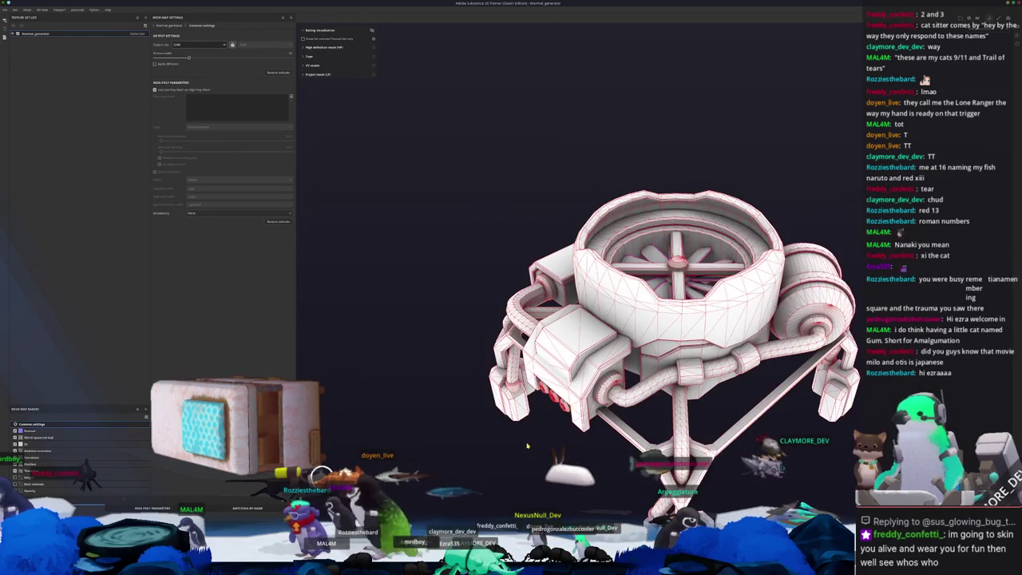
mouse_move(526, 446)
alt+mouse_down()
mouse_move(626, 345)
mouse_move(628, 360)
alt+mouse_up()
scroll(626, 345, up, 3)
scroll(602, 378, up, 2)
scroll(602, 378, up, 2)
scroll(542, 392, up, 2)
scroll(543, 391, up, 1)
scroll(350, 358, up, 1)
Step: Inspect the wider housing and the wall below the hub, then return to Blender
mouse_move(350, 359)
alt+mouse_down()
mouse_move(412, 364)
mouse_move(589, 298)
alt+mouse_up()
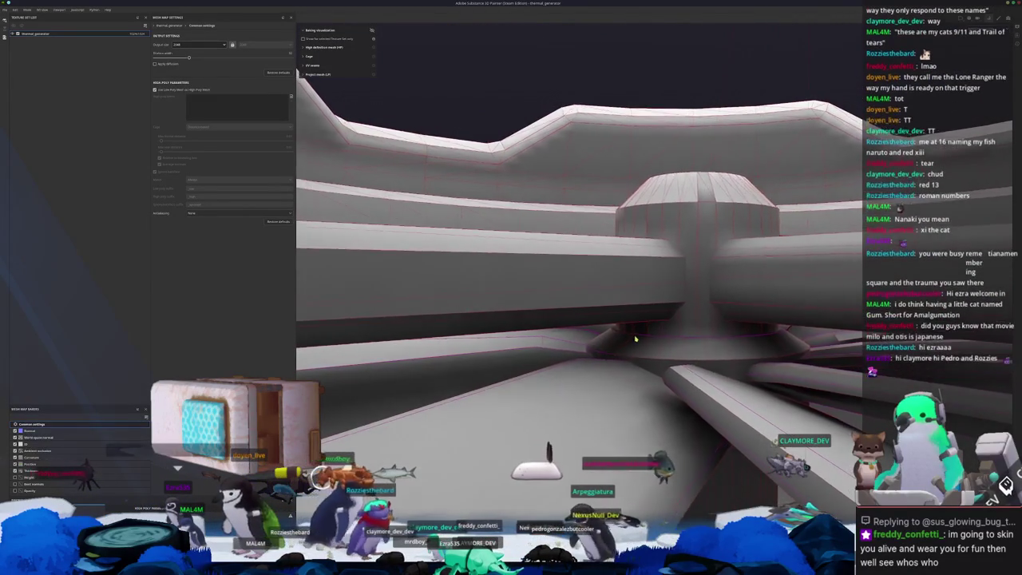
scroll(655, 351, up, 2)
scroll(637, 364, up, 2)
mouse_move(637, 364)
alt+mouse_down()
mouse_move(634, 303)
mouse_move(612, 299)
alt+mouse_up()
scroll(611, 299, down, 5)
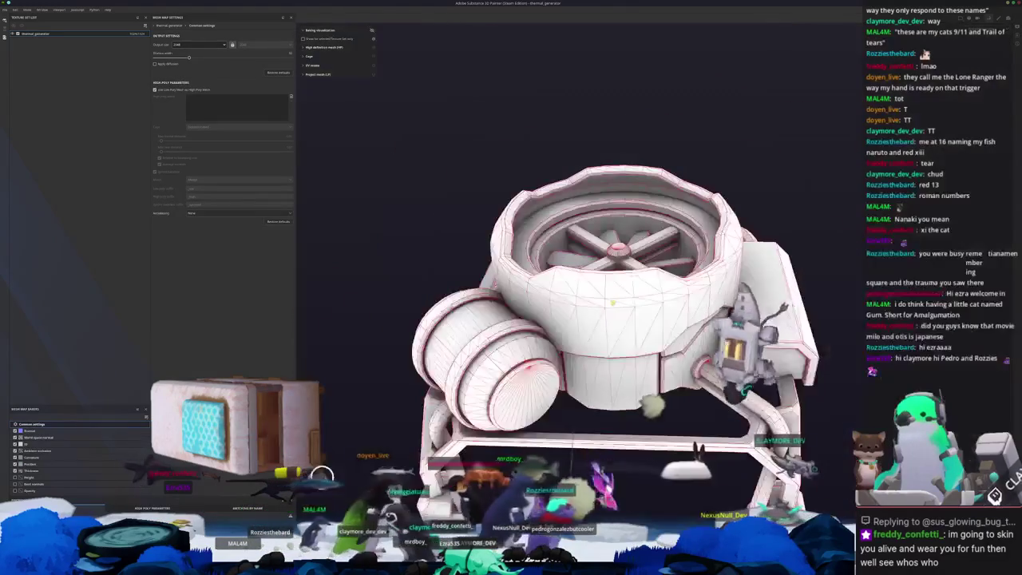
key(alt+Tab)
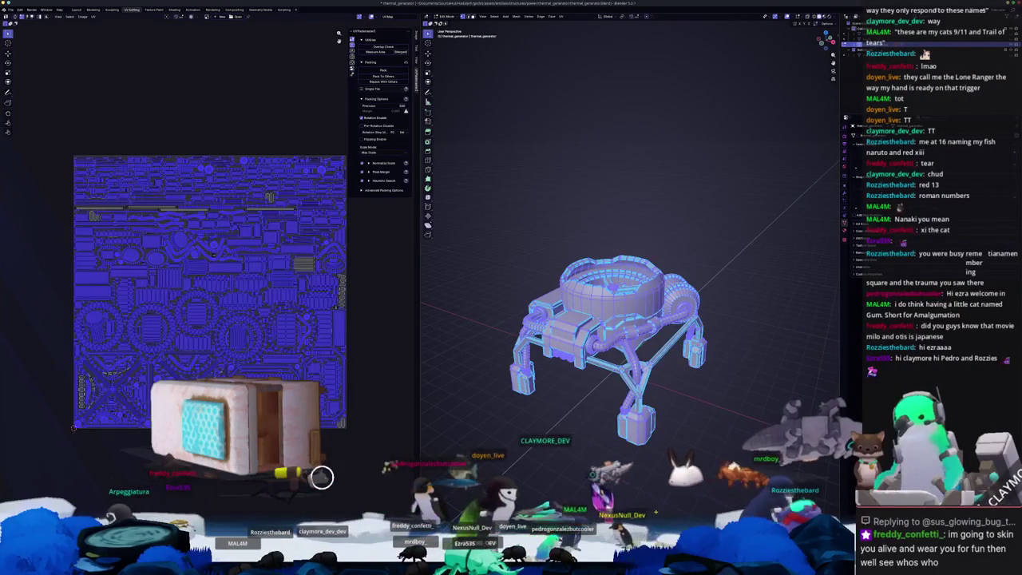
Step: Merge the generator mesh's overlapping vertices by distance
scroll(607, 335, up, 2)
scroll(623, 335, up, 3)
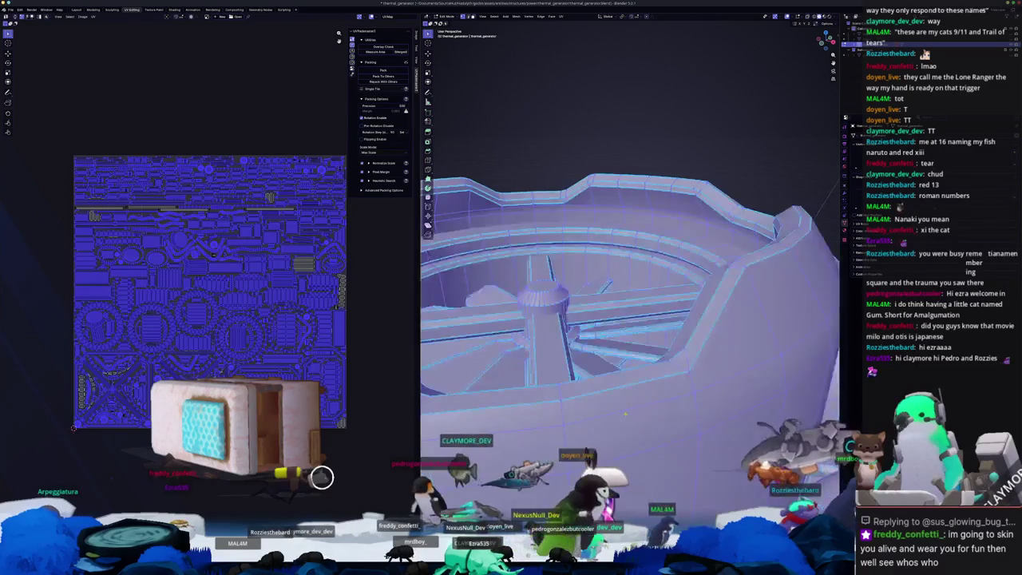
scroll(623, 335, down, 5)
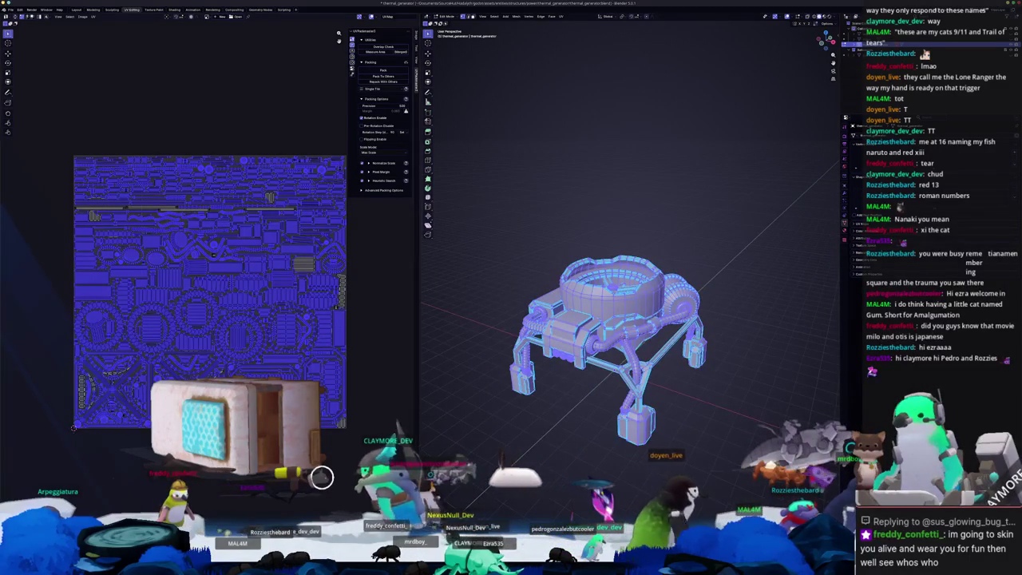
scroll(228, 352, up, 4)
scroll(227, 351, up, 2)
scroll(228, 351, up, 2)
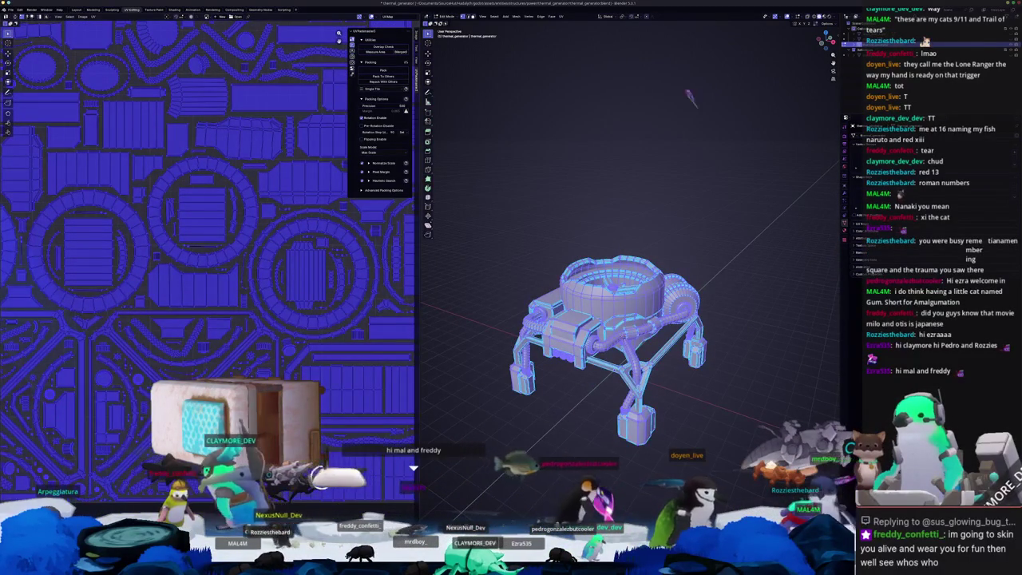
right_click(500, 429)
mouse_move(476, 429)
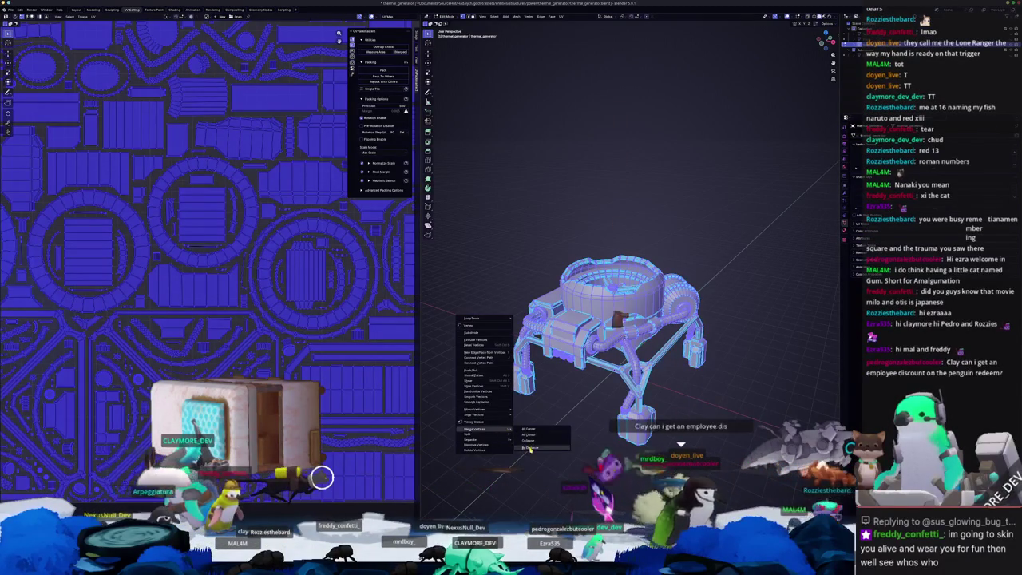
click(529, 448)
Step: Unwrap the mesh with Smart UV Project and pack the resulting UV islands
scroll(529, 448, down, 2)
key(u)
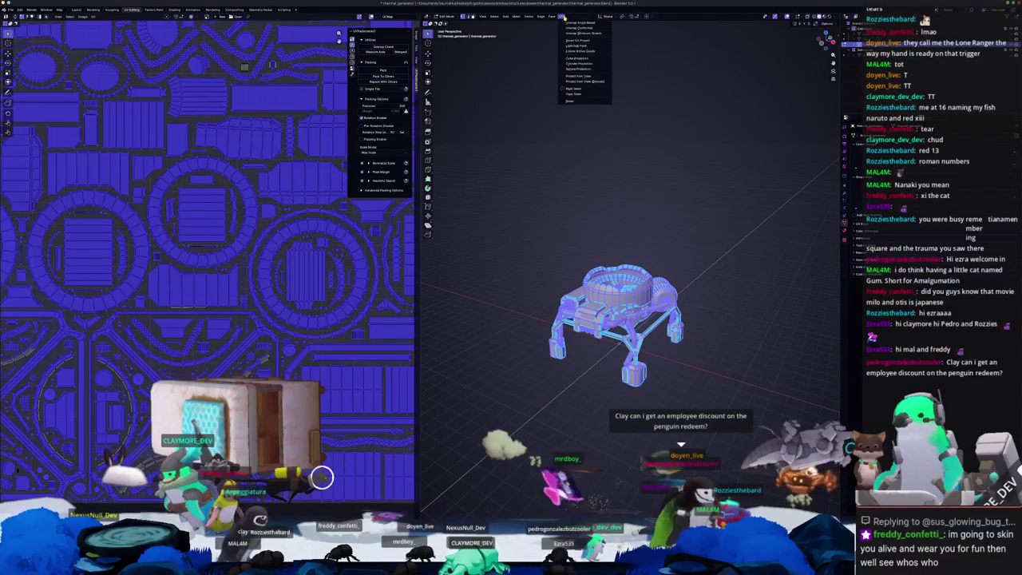
click(578, 38)
click(568, 91)
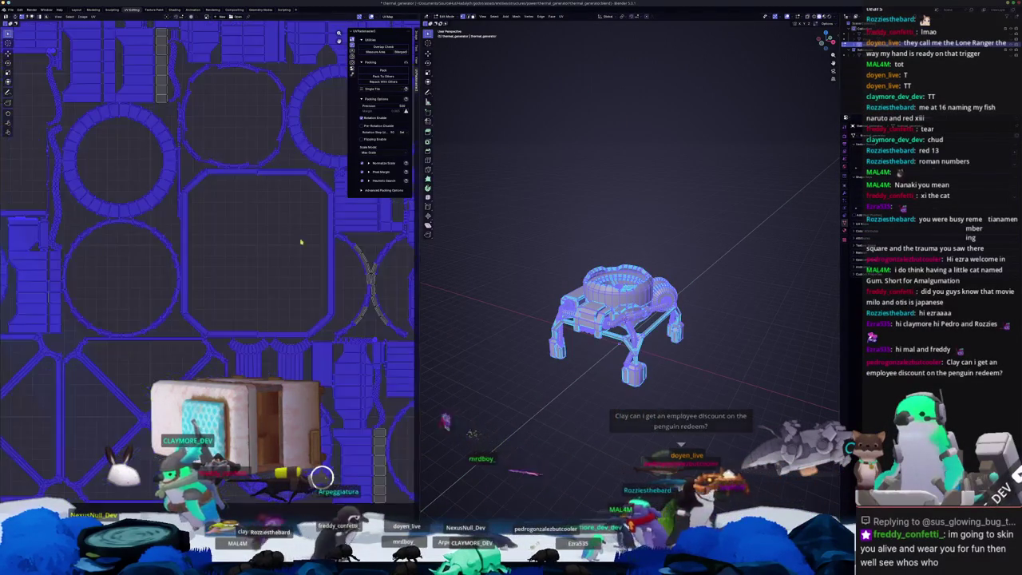
click(371, 71)
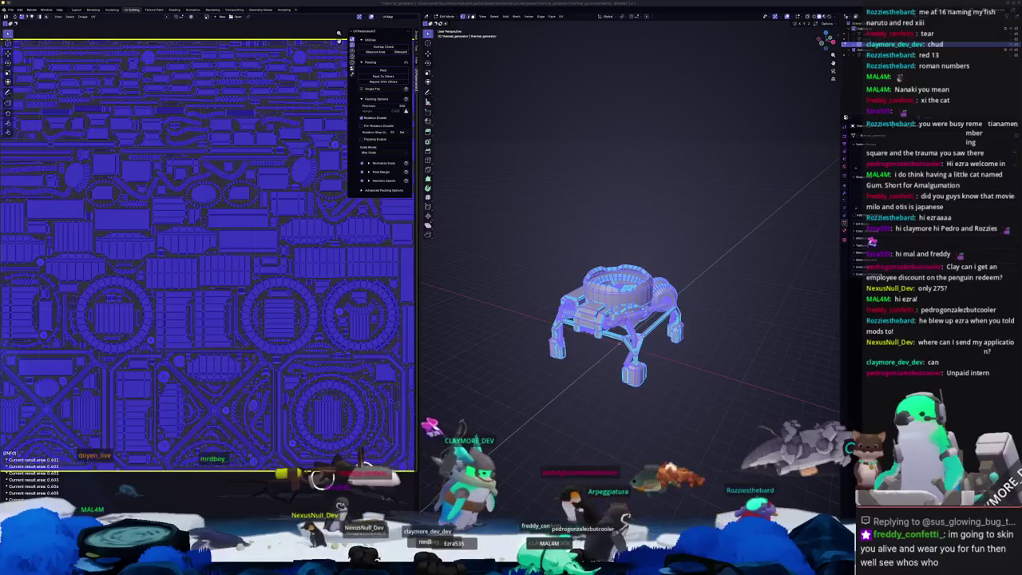
Step: Orbit to face the generator frontally and exit Edit Mode back to Object Mode
scroll(618, 323, up, 5)
mouse_move(741, 434)
middle_down()
mouse_move(679, 428)
mouse_move(699, 421)
middle_up()
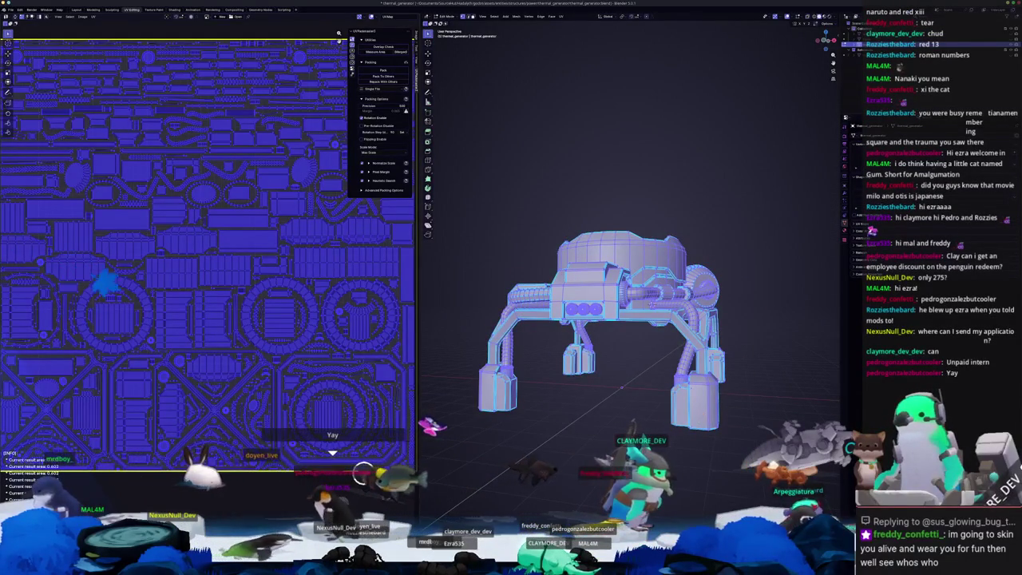
key(Tab)
mouse_move(699, 421)
middle_down()
mouse_move(636, 431)
mouse_move(615, 423)
middle_up()
click(11, 9)
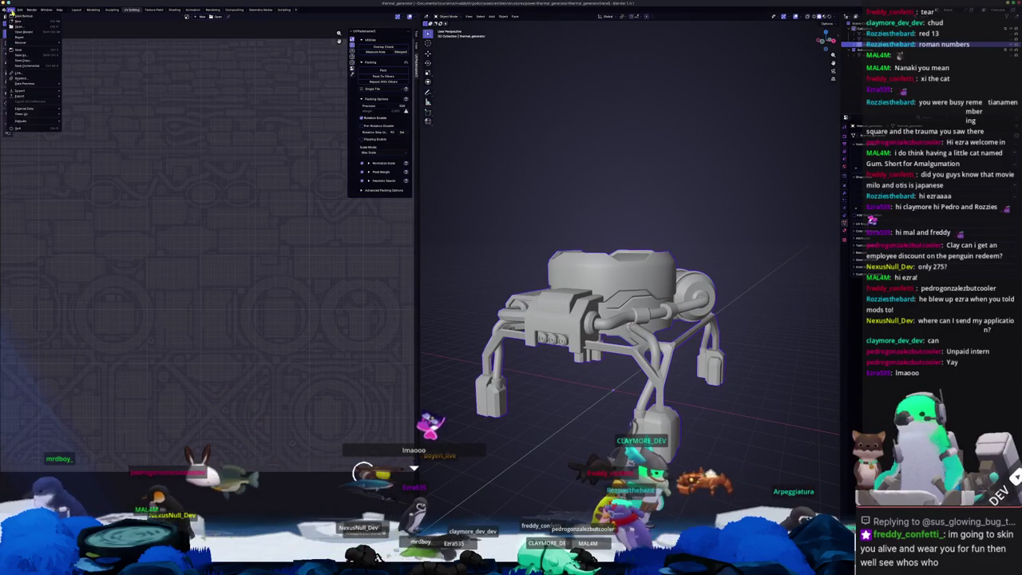
mouse_move(24, 96)
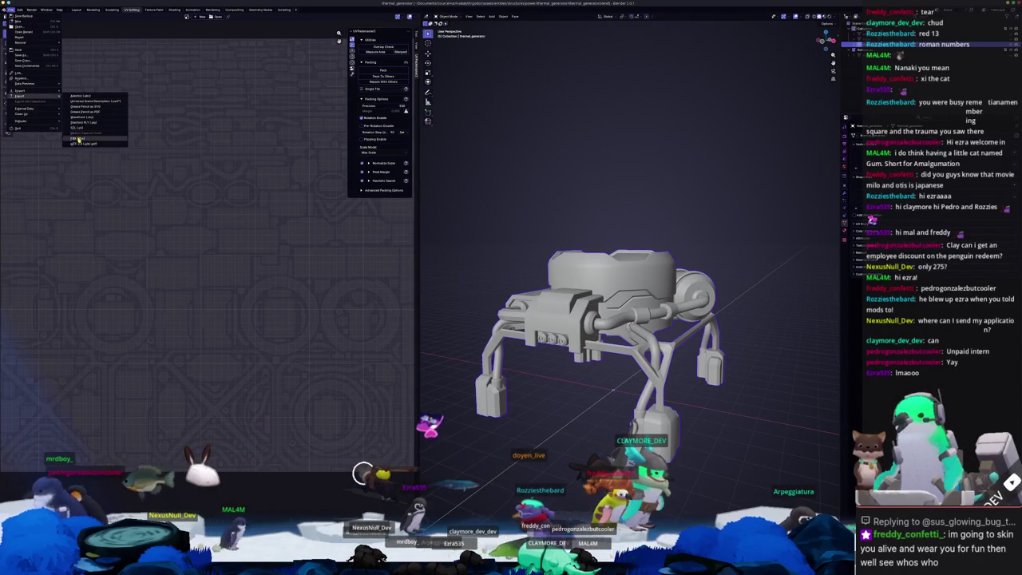
Step: Export the thermal generator as an FBX file, then bring Substance 3D Painter to the front
click(77, 139)
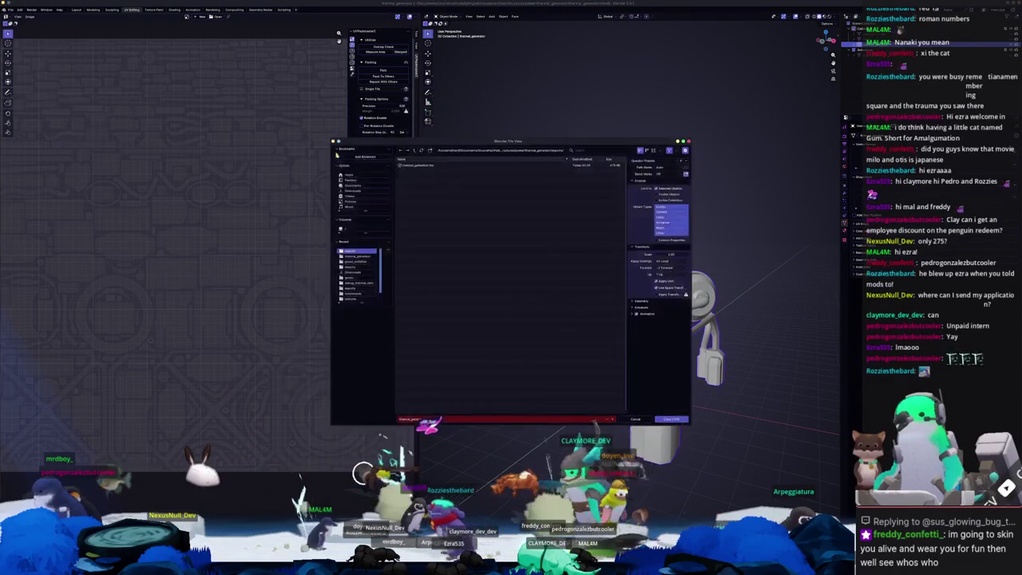
click(675, 419)
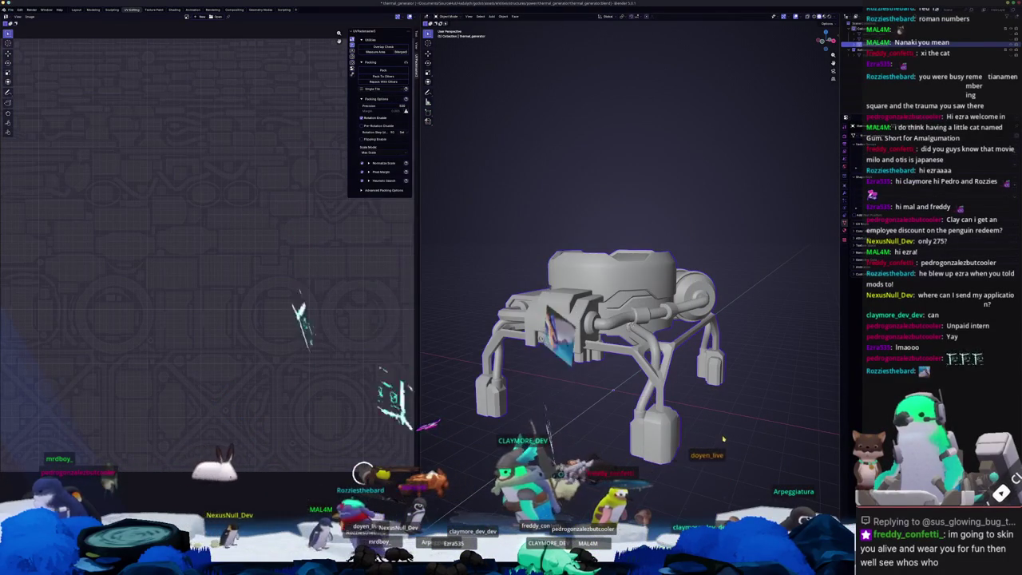
key(alt+Tab)
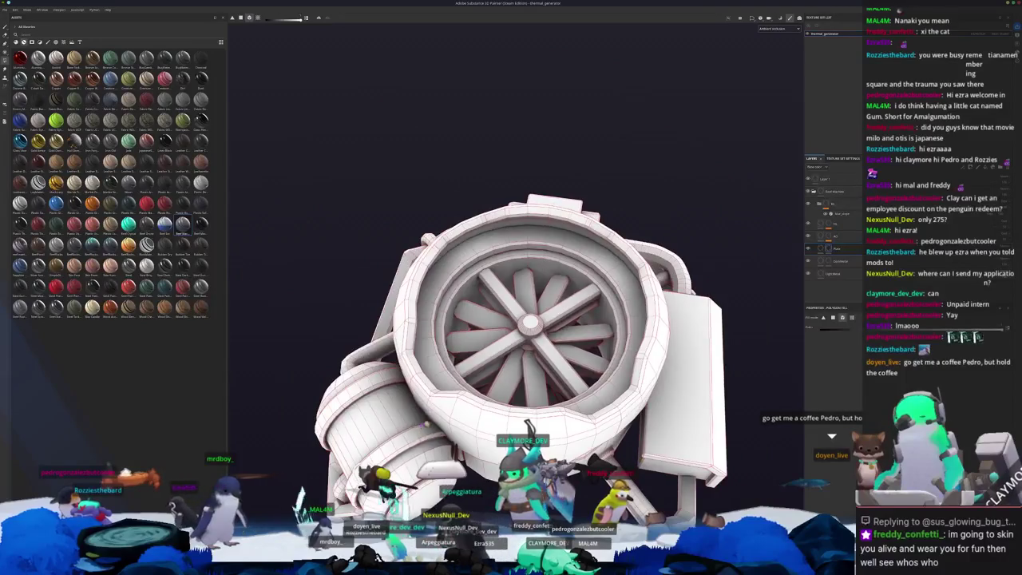
Step: Orbit and zoom to look down into the turbine fan, then return to Blender
alt+drag(527, 319, 543, 383)
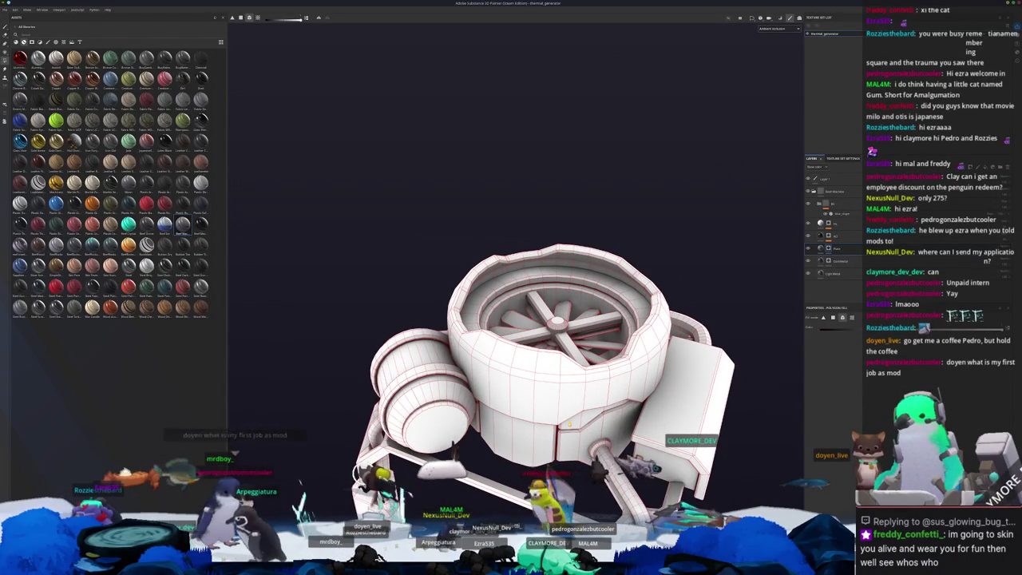
scroll(545, 351, up, 3)
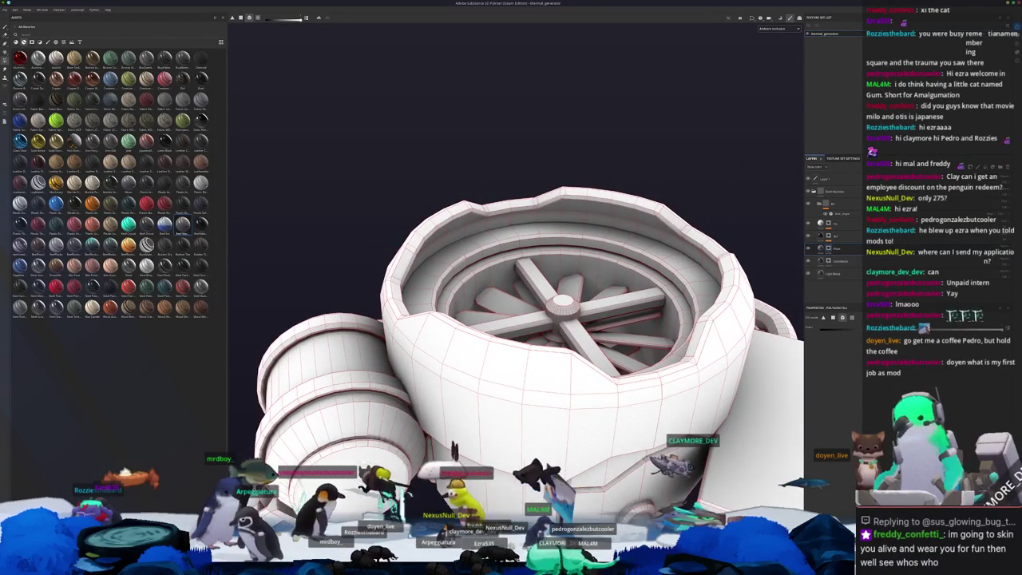
key(alt+Tab)
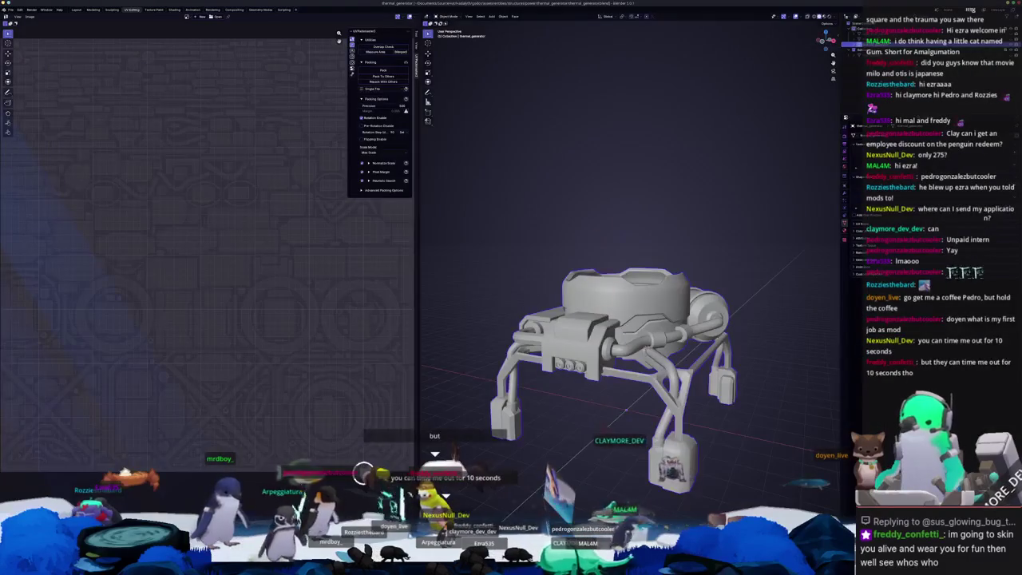
scroll(631, 442, down, 2)
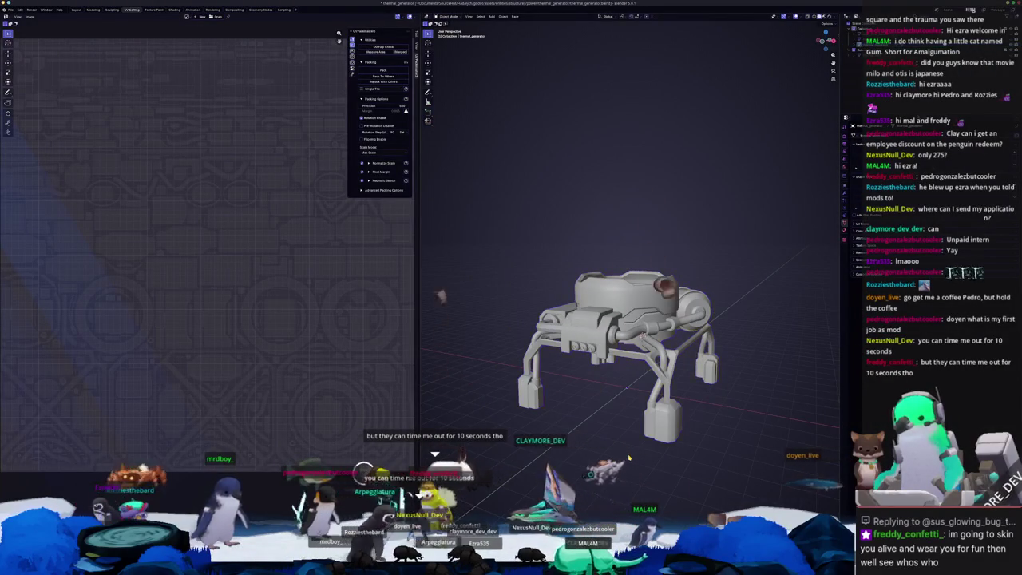
scroll(629, 458, up, 1)
scroll(629, 457, up, 2)
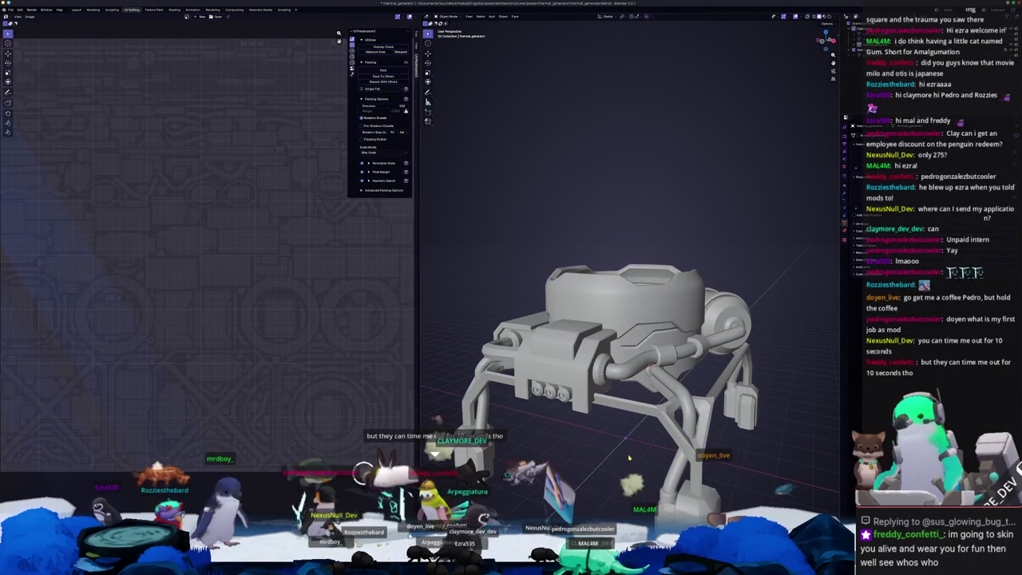
middle_drag(629, 457, 630, 477)
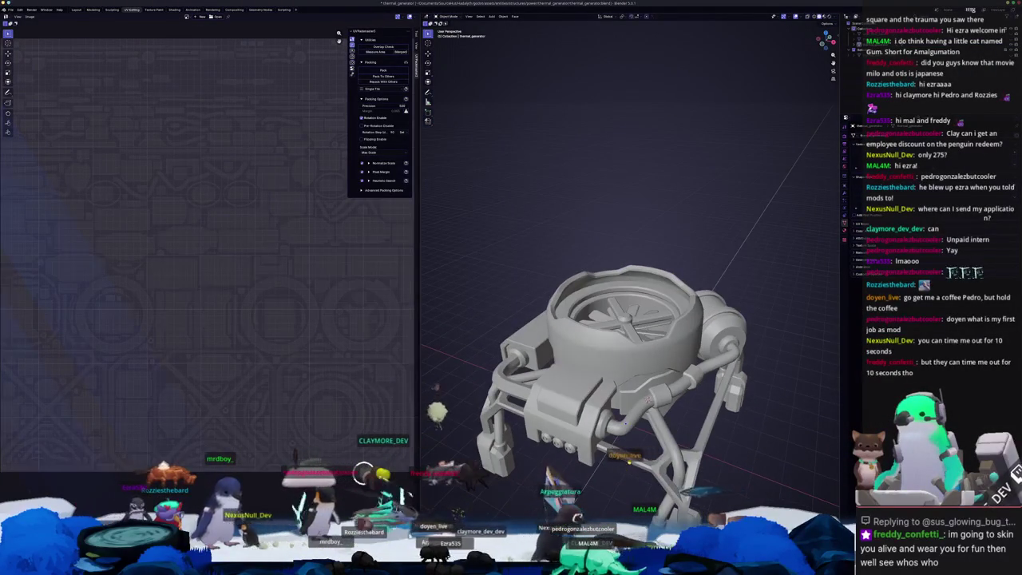
key(Tab)
scroll(629, 459, up, 3)
key(alt+a)
key(Tab)
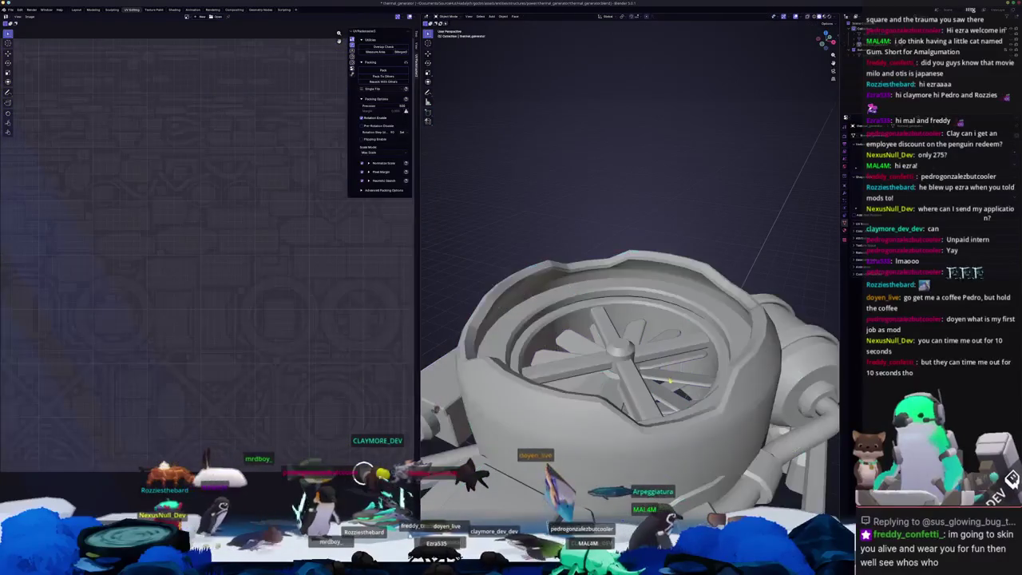
scroll(629, 359, down, 2)
scroll(629, 359, down, 3)
scroll(629, 359, down, 2)
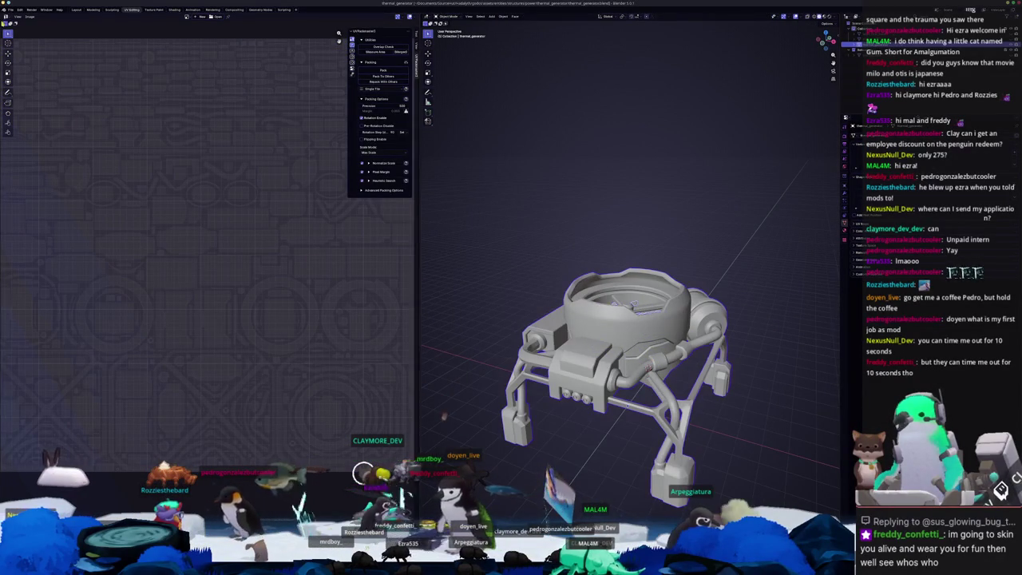
click(14, 11)
mouse_move(21, 95)
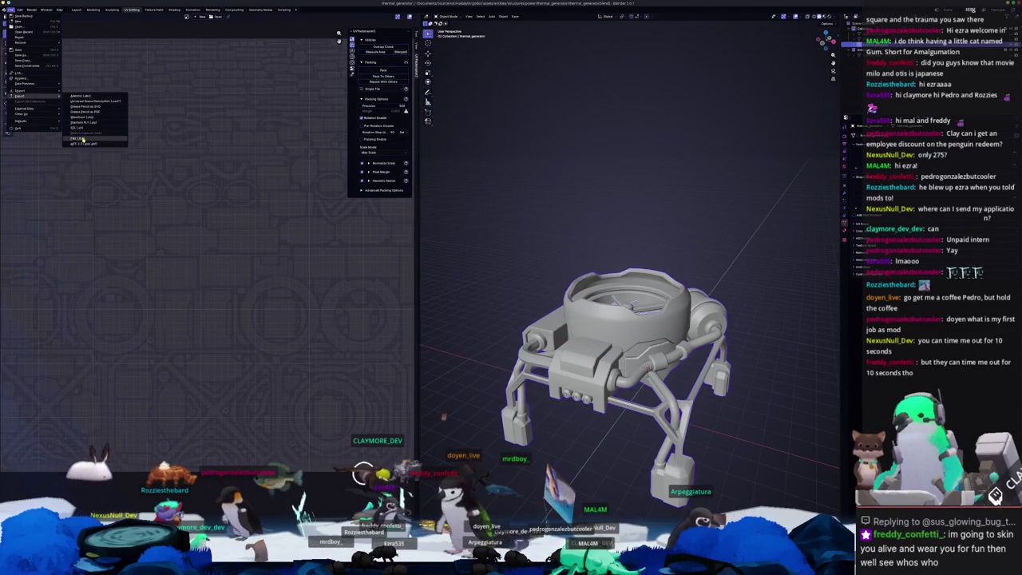
Step: Export the generator as thermal_generator.fbx after reviewing the Geometry and Armature options
click(80, 139)
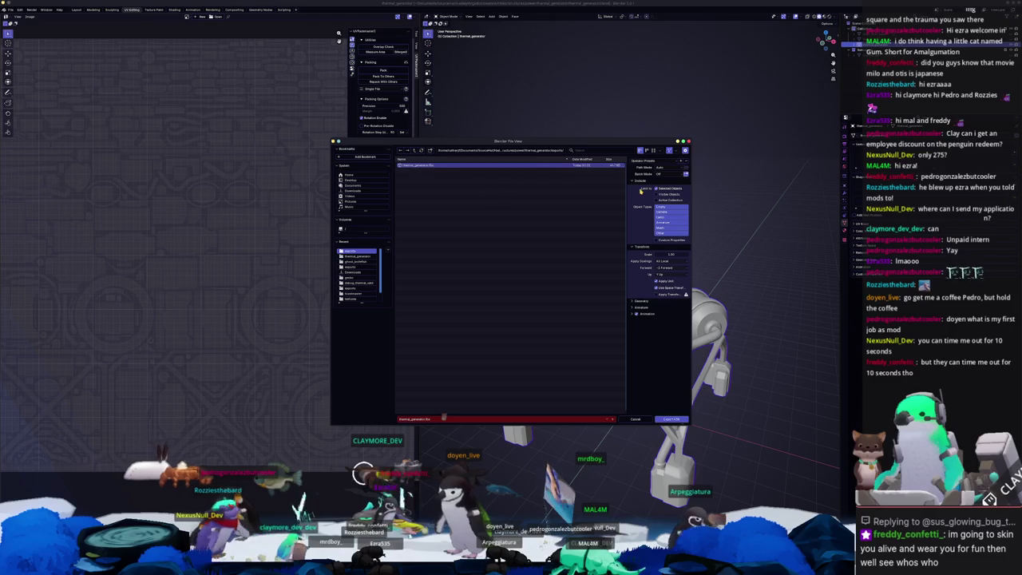
drag(640, 307, 641, 302)
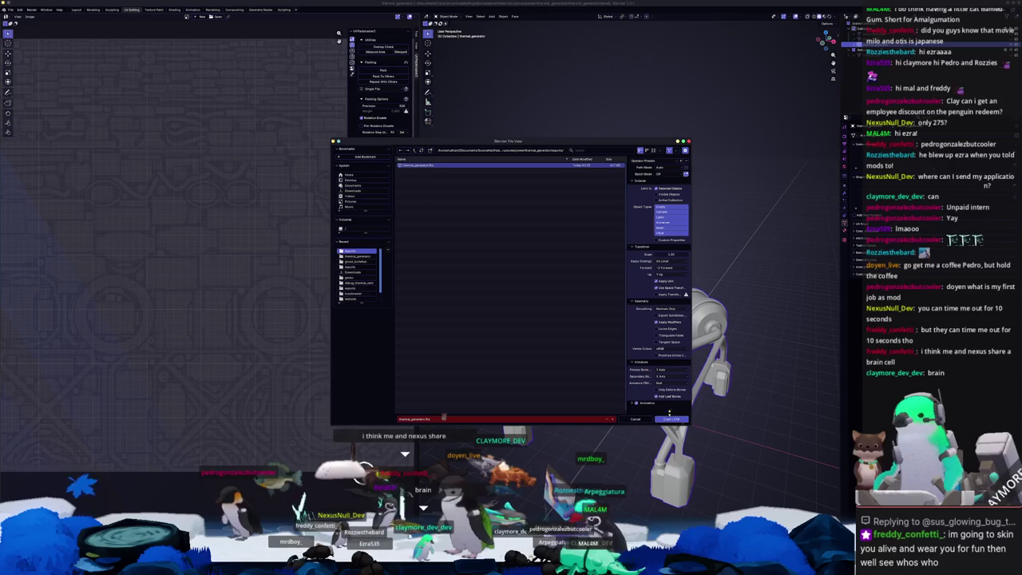
click(671, 419)
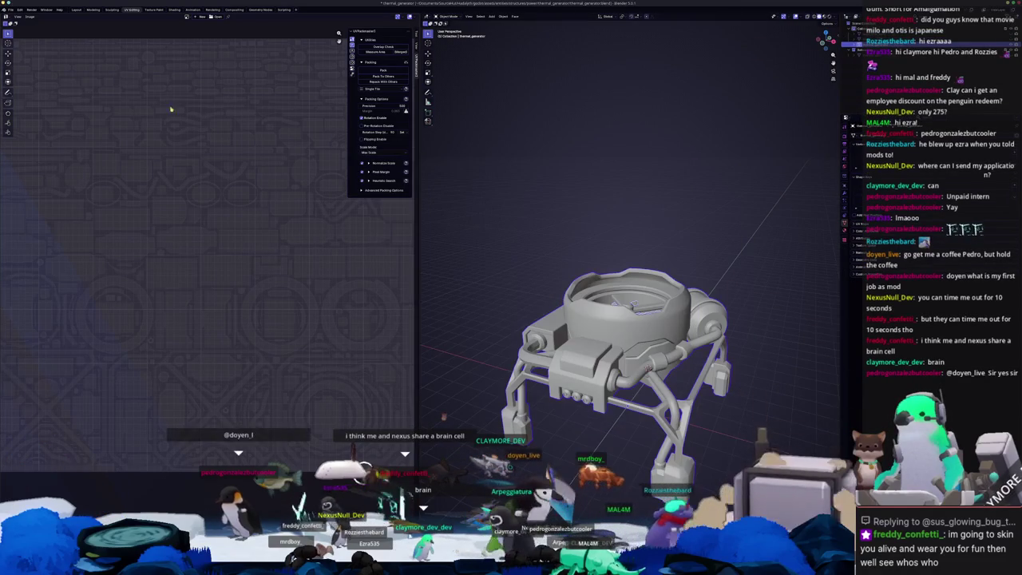
Step: Export the generator as glTF 2.0 into the exports folder
click(10, 10)
mouse_move(28, 98)
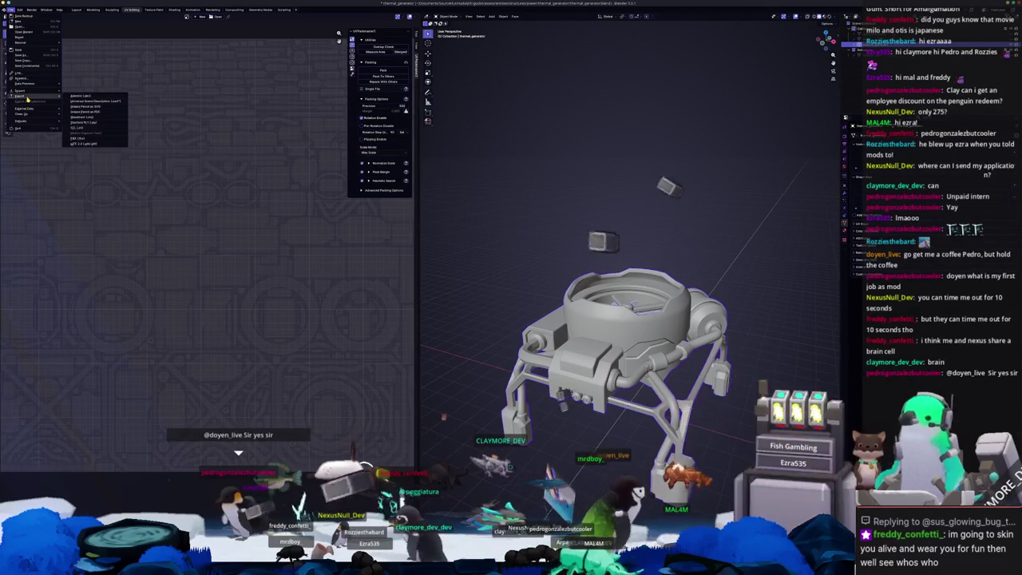
click(84, 144)
double_click(411, 171)
click(640, 187)
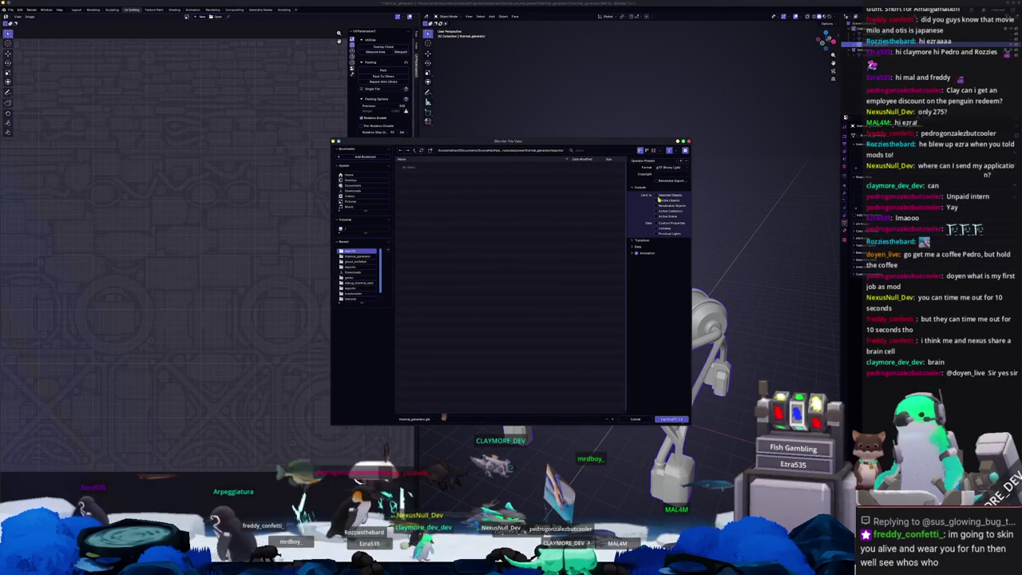
click(671, 419)
Step: Create a new Painter project from the exported generator mesh, answering the save-changes prompt
key(alt+Tab)
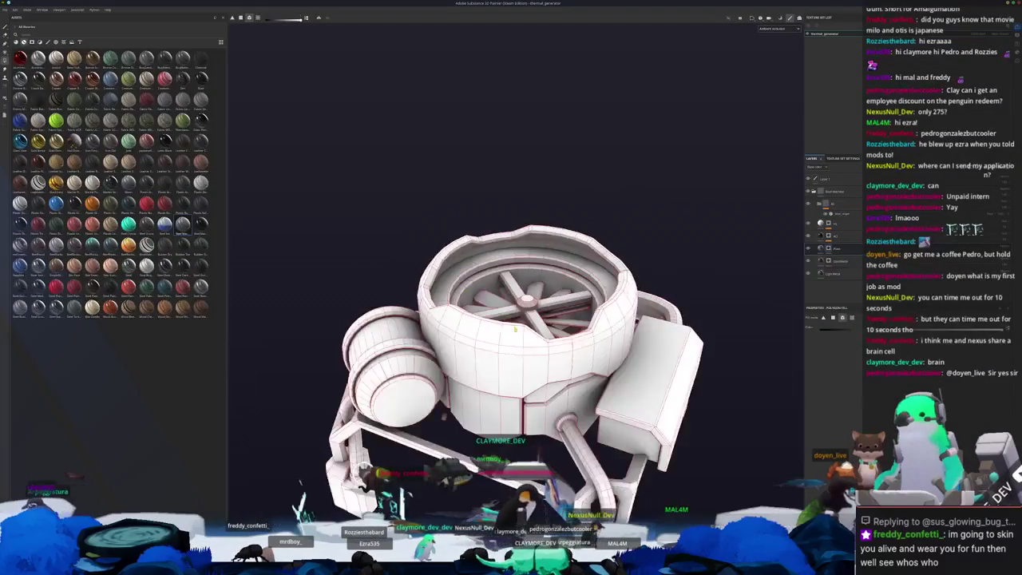
click(5, 9)
click(12, 28)
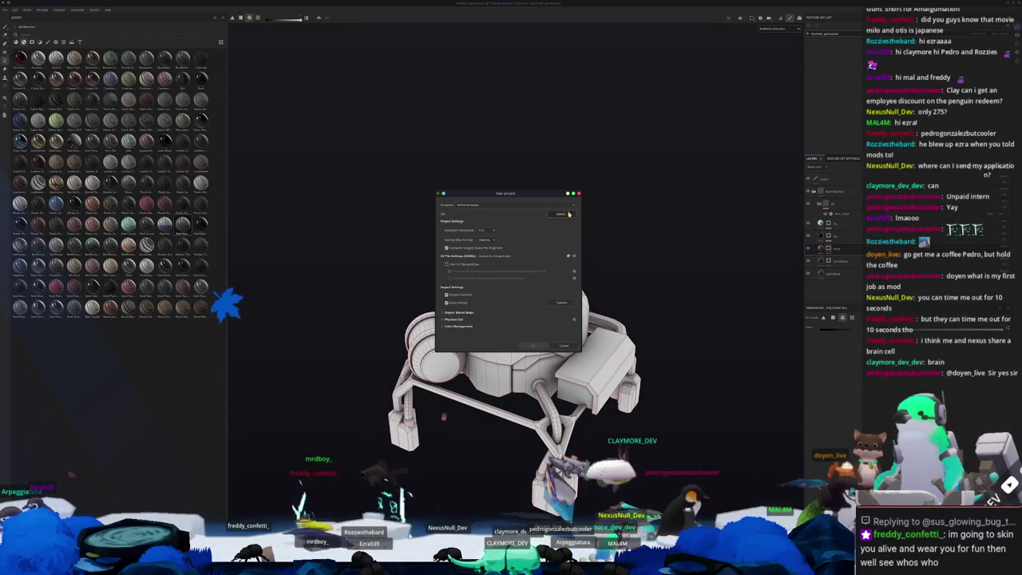
click(568, 216)
double_click(484, 238)
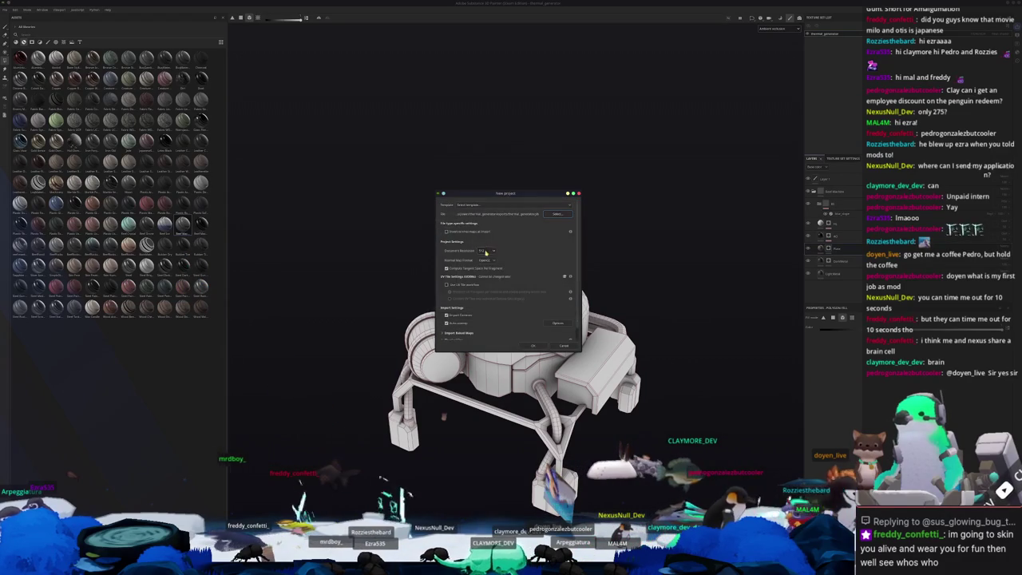
click(533, 346)
click(525, 281)
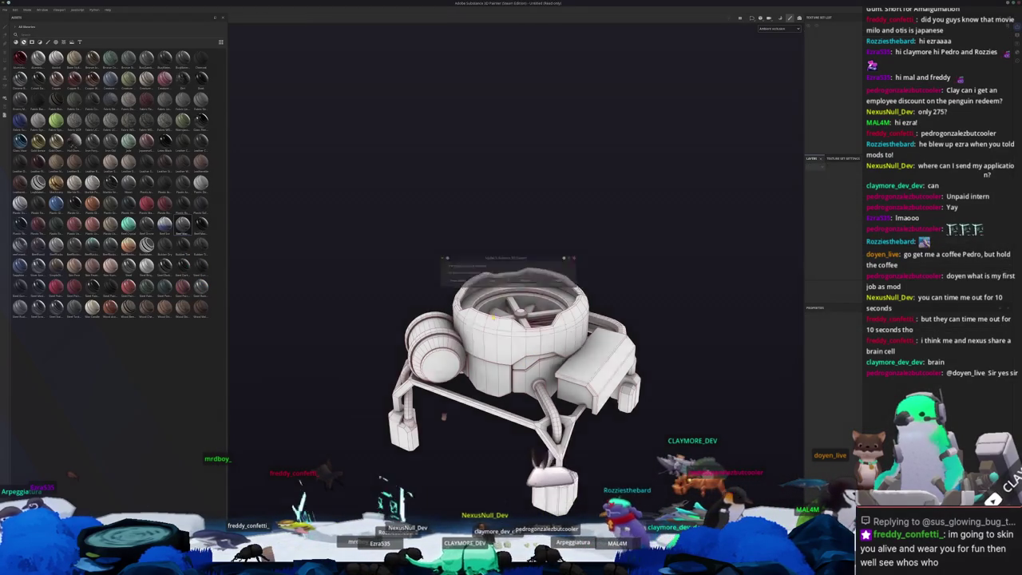
key(ctrl+b)
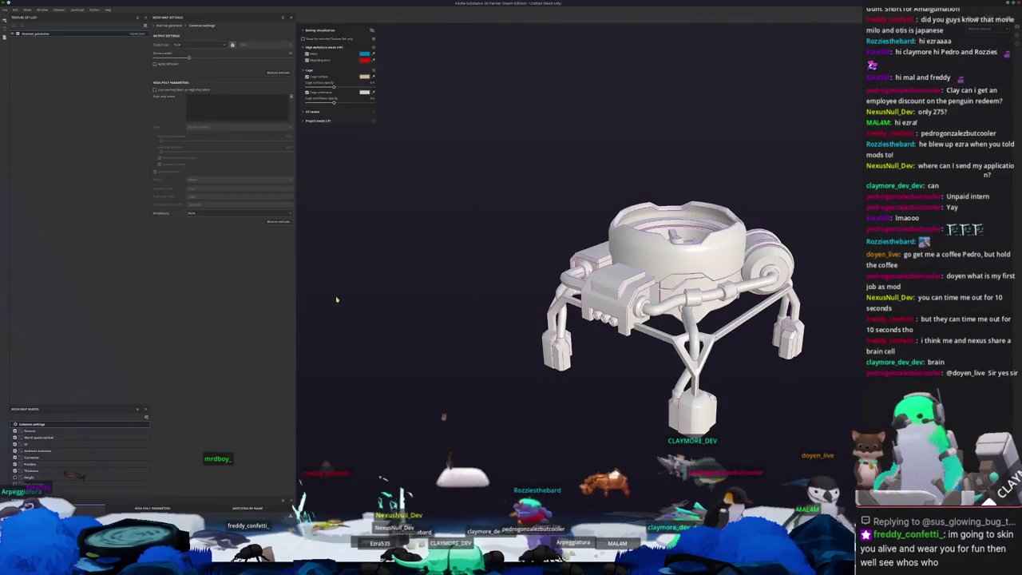
Step: Set the ambient occlusion attenuation, keep Cosine distribution, then return to Blender
click(38, 450)
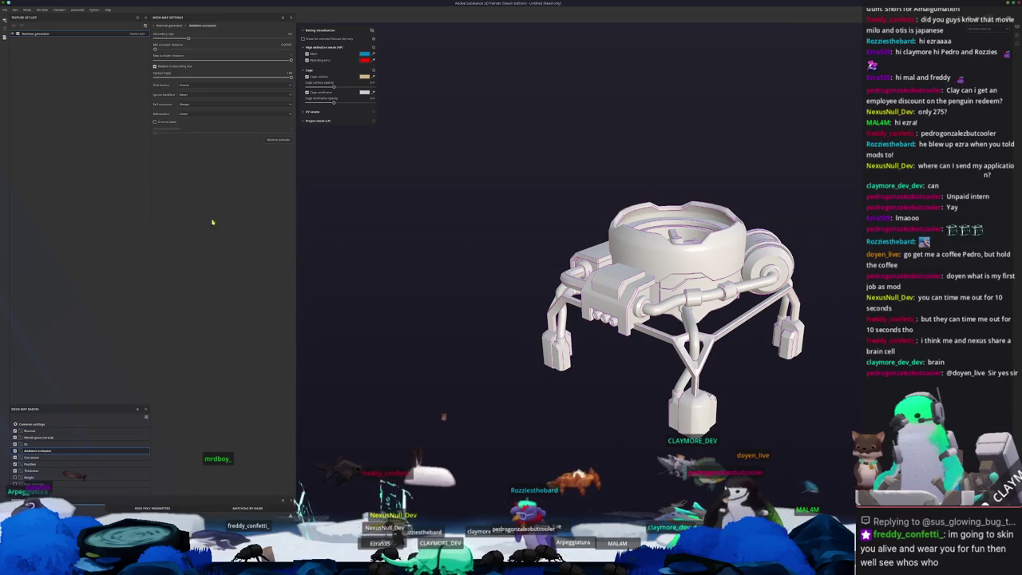
click(194, 116)
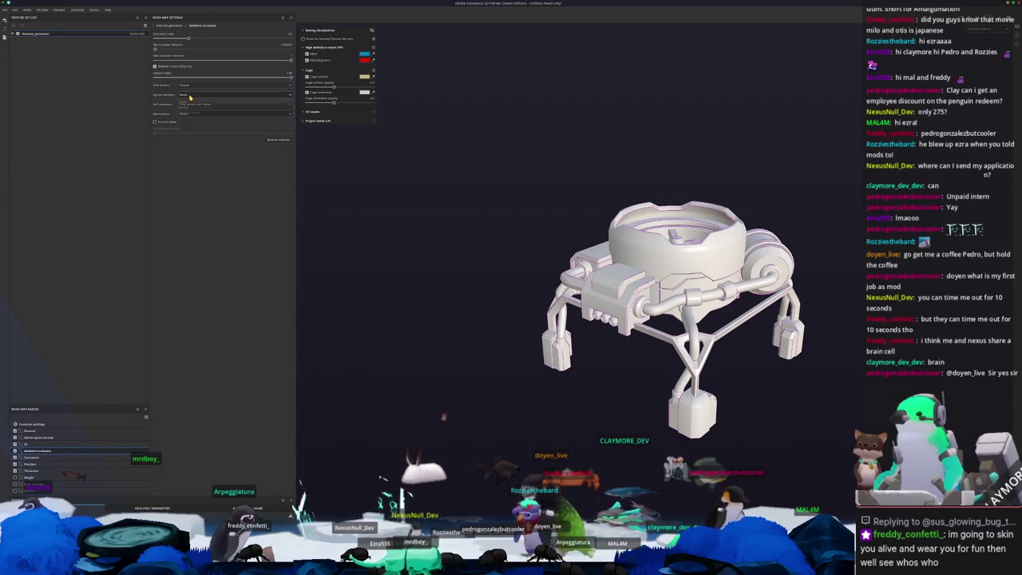
click(186, 109)
click(194, 86)
click(194, 88)
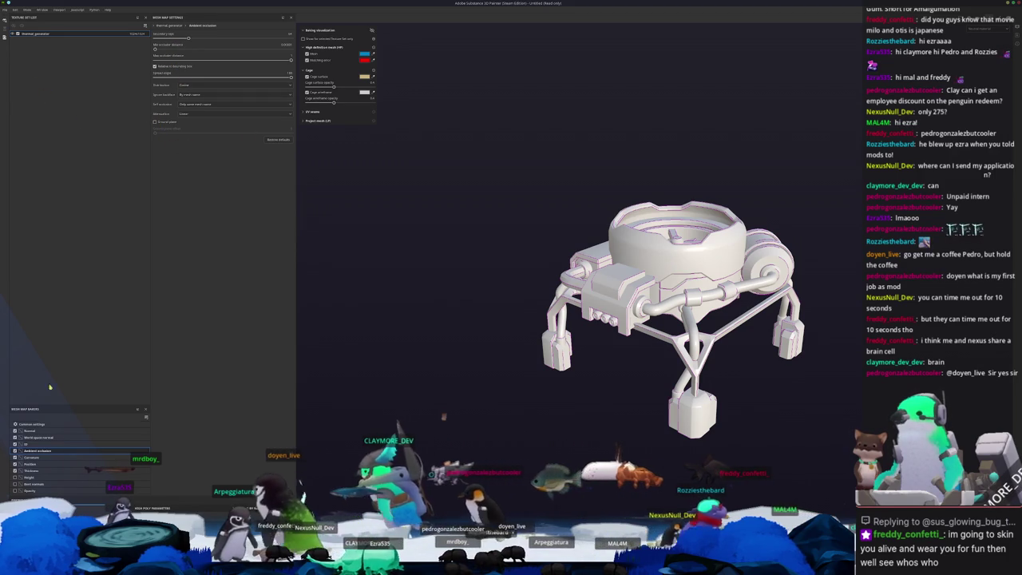
click(32, 424)
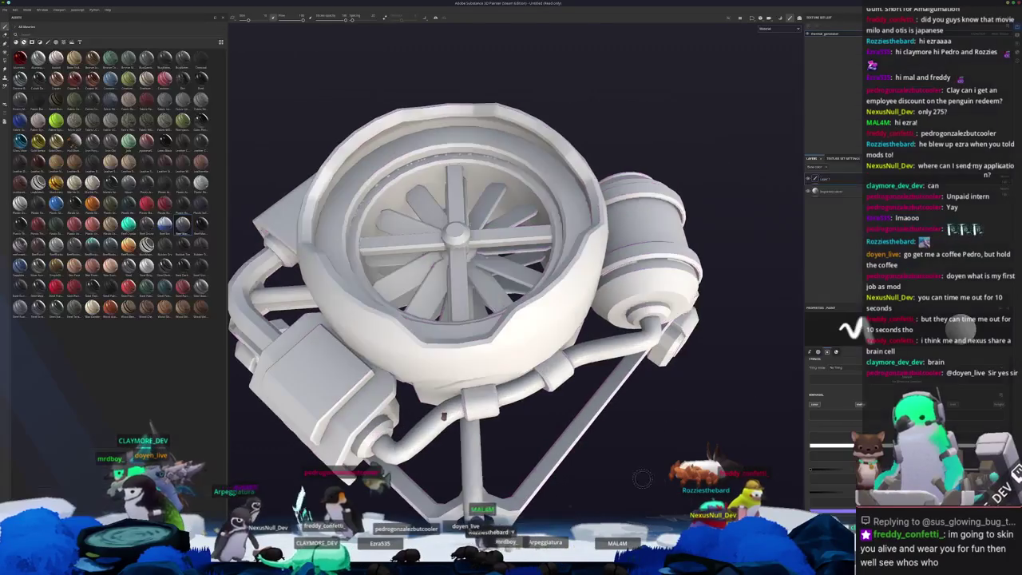
mouse_move(559, 415)
alt+mouse_down()
mouse_move(650, 428)
mouse_move(442, 414)
alt+mouse_up()
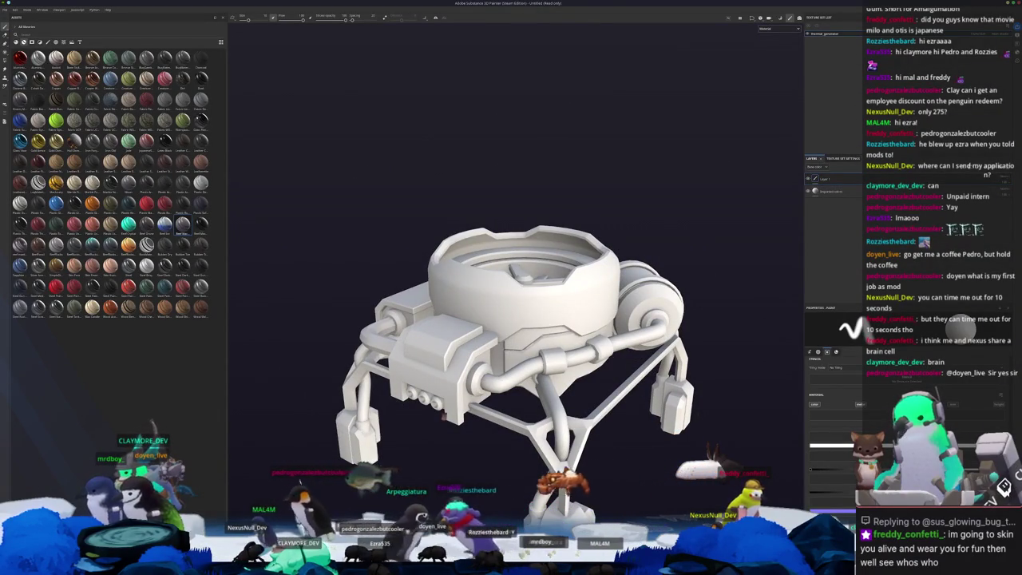
key(alt+Tab)
Step: After a close look at the fan blades, re-export the generator as FBX and start a new Painter project
middle_drag(552, 414, 559, 399)
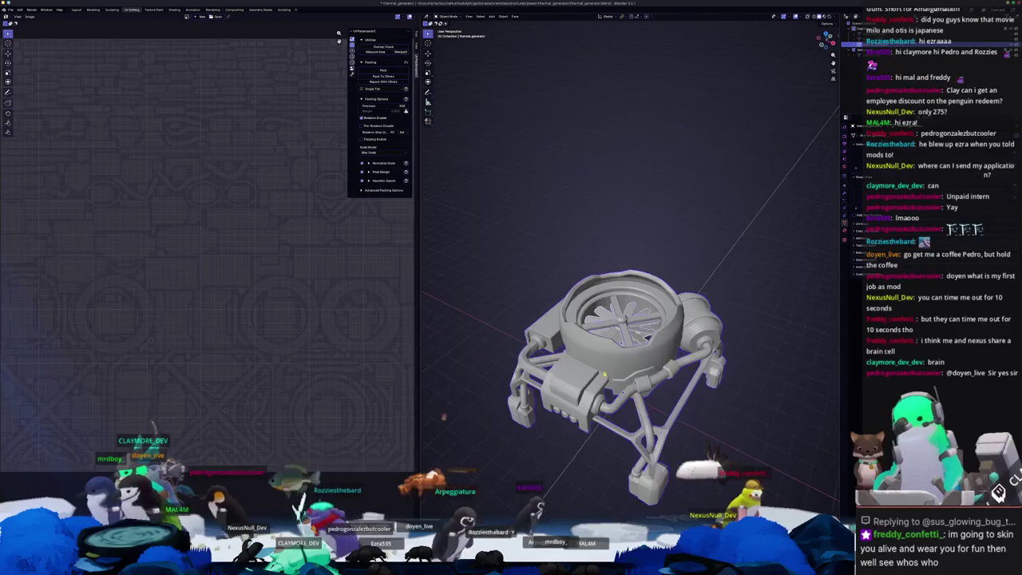
scroll(558, 400, up, 5)
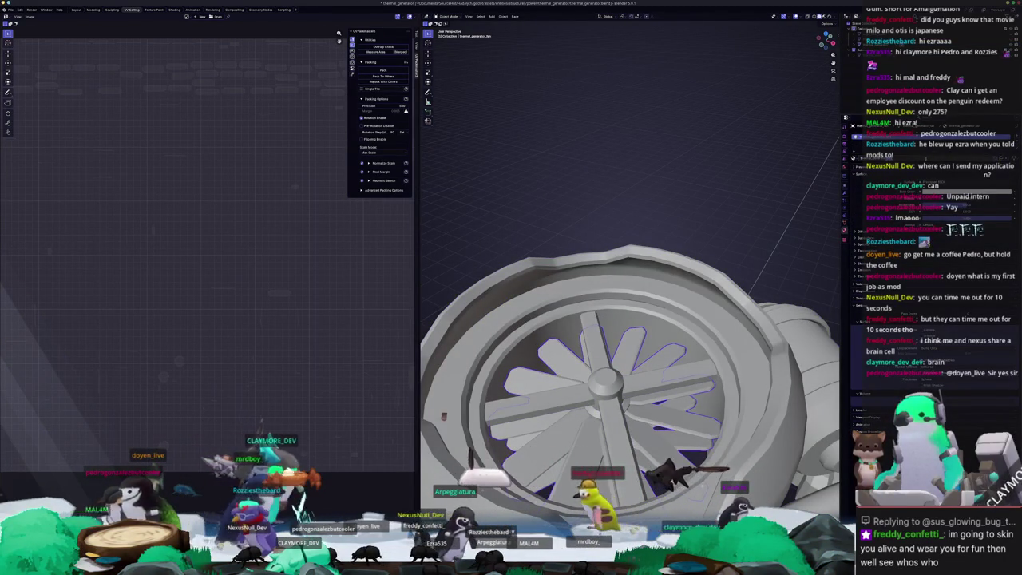
scroll(705, 412, down, 3)
scroll(705, 412, down, 4)
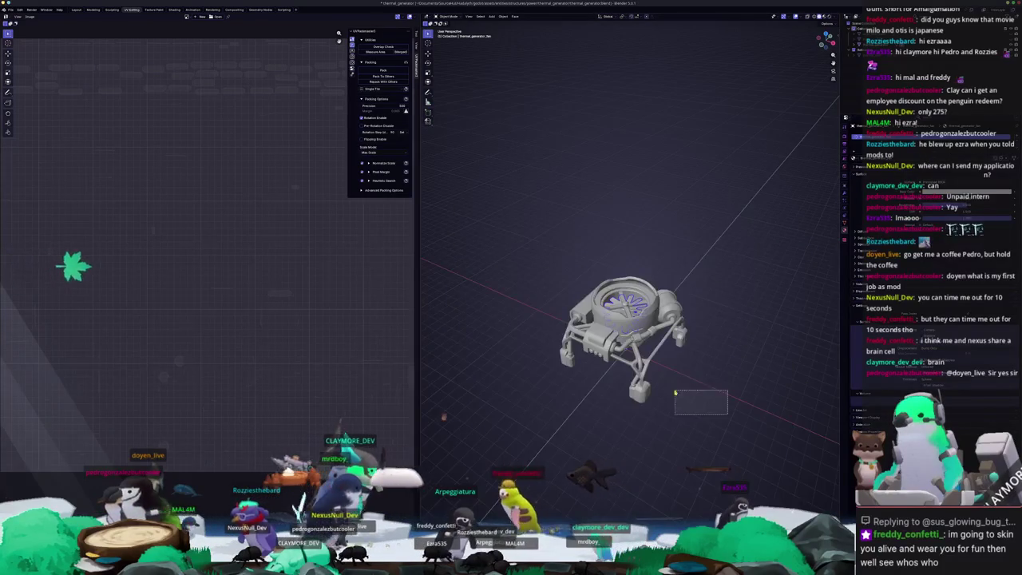
scroll(484, 212, up, 3)
click(11, 10)
mouse_move(19, 96)
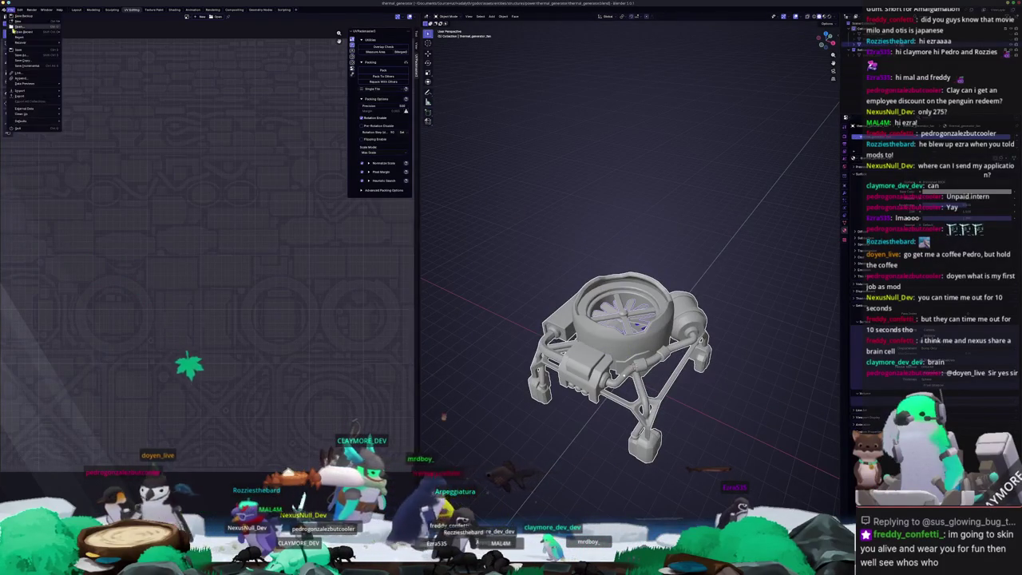
click(79, 139)
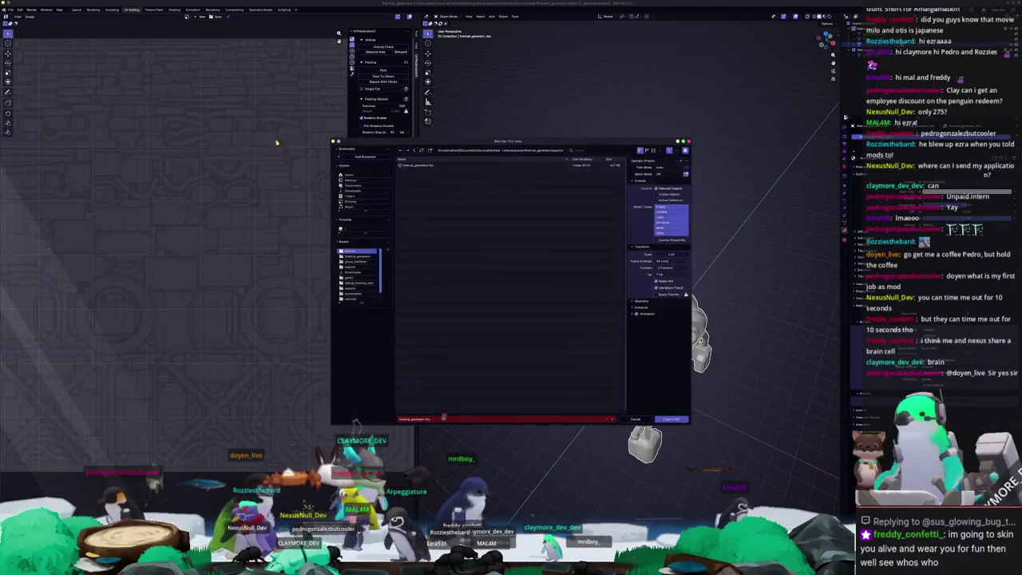
click(672, 419)
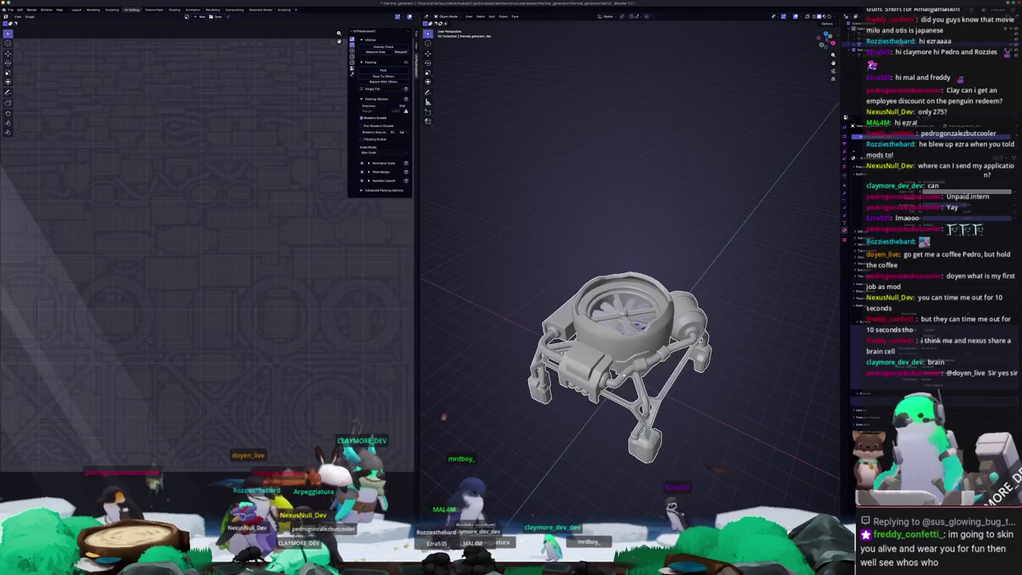
click(15, 10)
click(24, 21)
Step: Create a new project from the re-exported mesh and bake the Thermal generator Set mesh maps
click(561, 214)
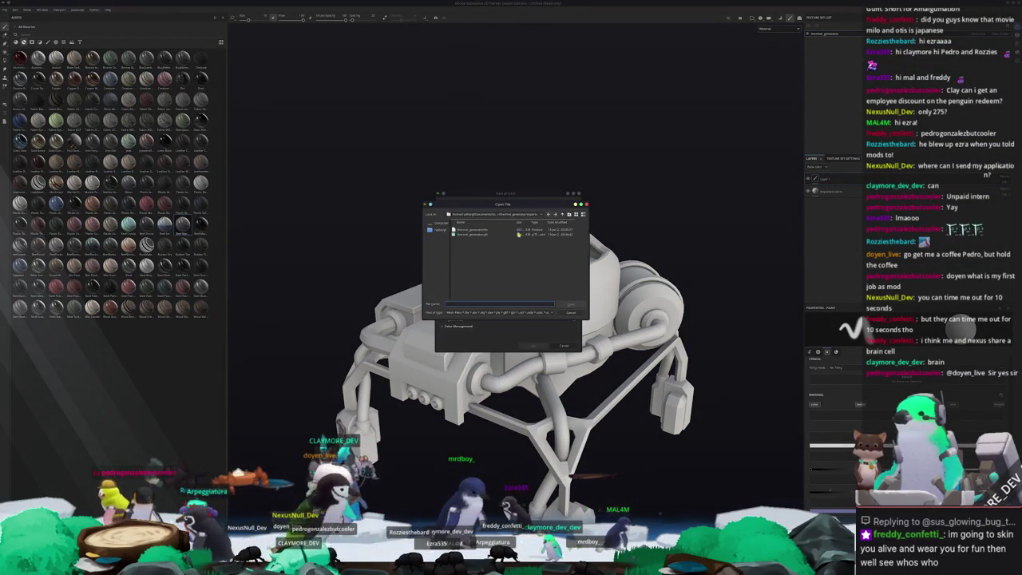
double_click(477, 230)
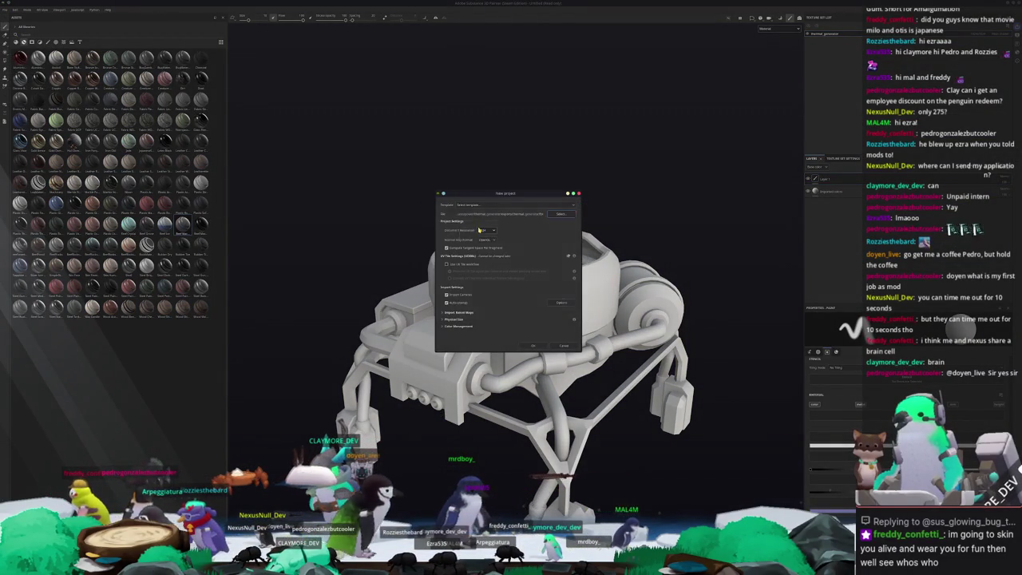
click(535, 345)
click(524, 281)
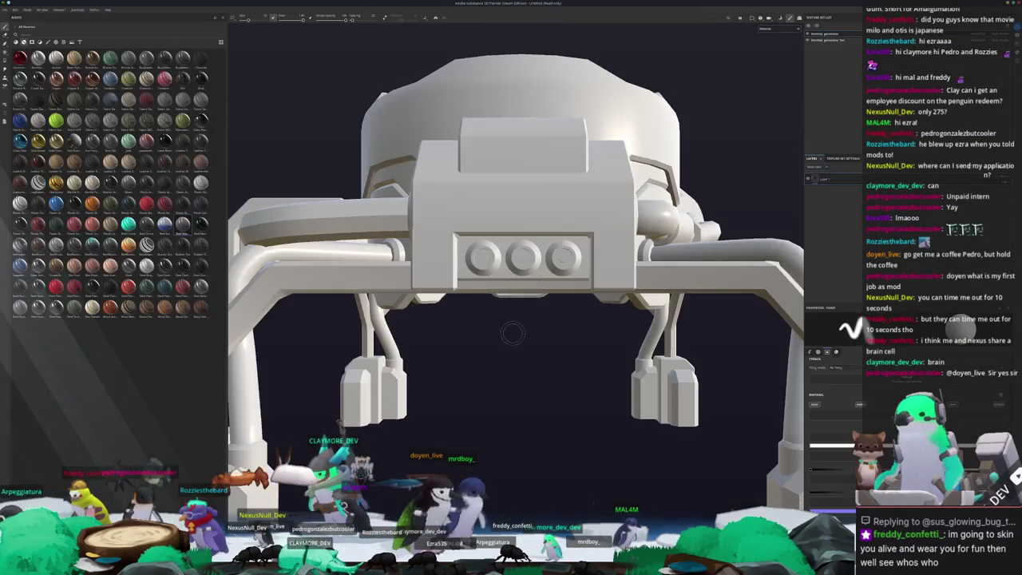
key(ctrl+shift+b)
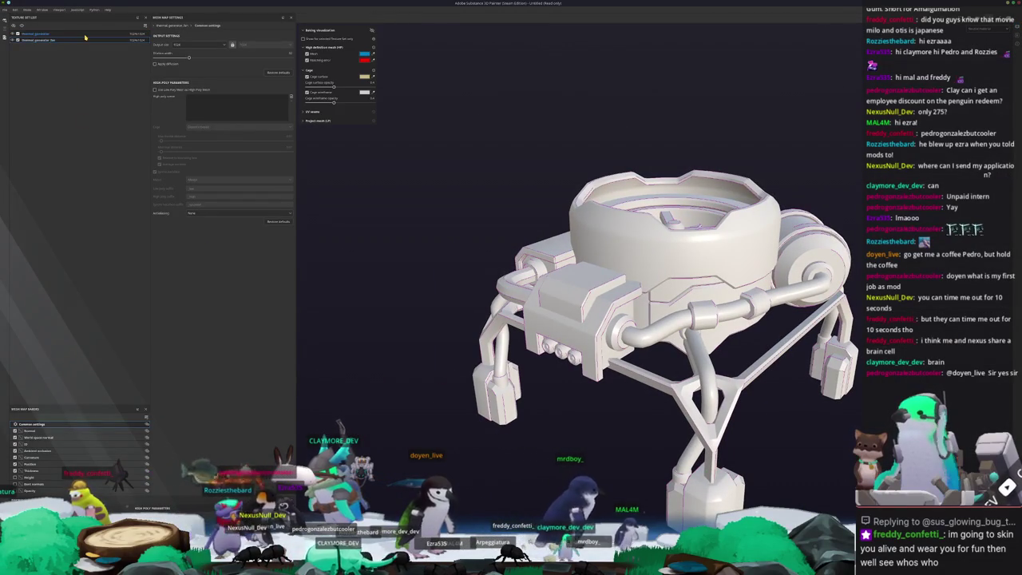
click(109, 41)
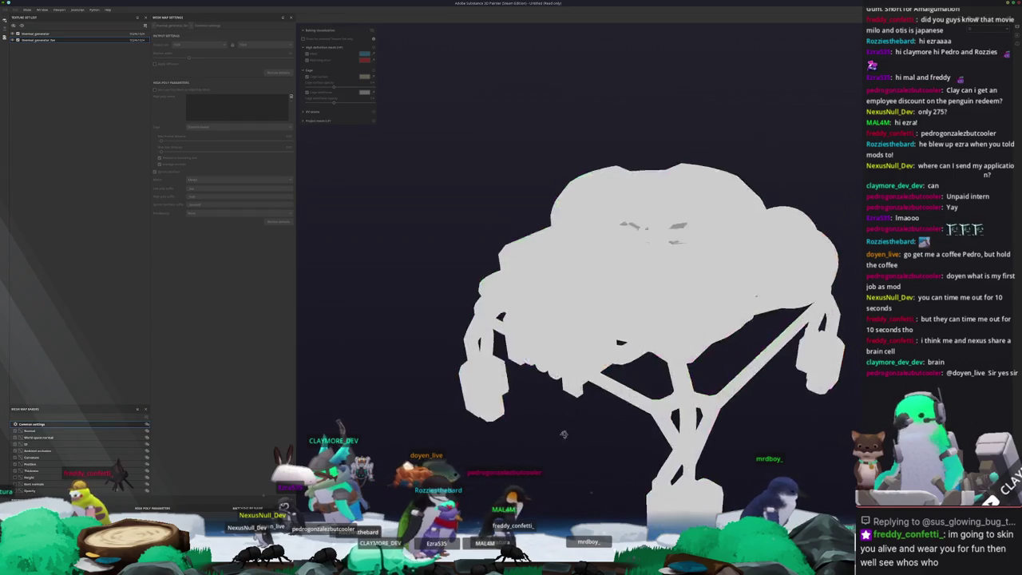
alt+drag(561, 422, 586, 472)
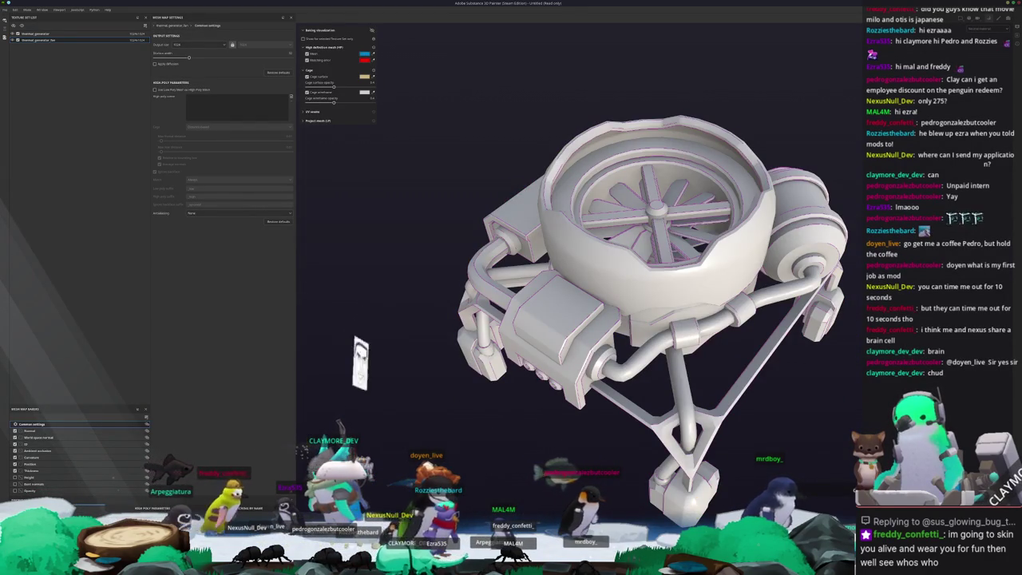
mouse_move(559, 399)
alt+mouse_down()
mouse_move(566, 375)
mouse_move(572, 388)
alt+mouse_up()
Step: Zoom in on the fan in Substance 3D Painter to inspect its baked maps
scroll(558, 359, up, 3)
scroll(519, 320, up, 3)
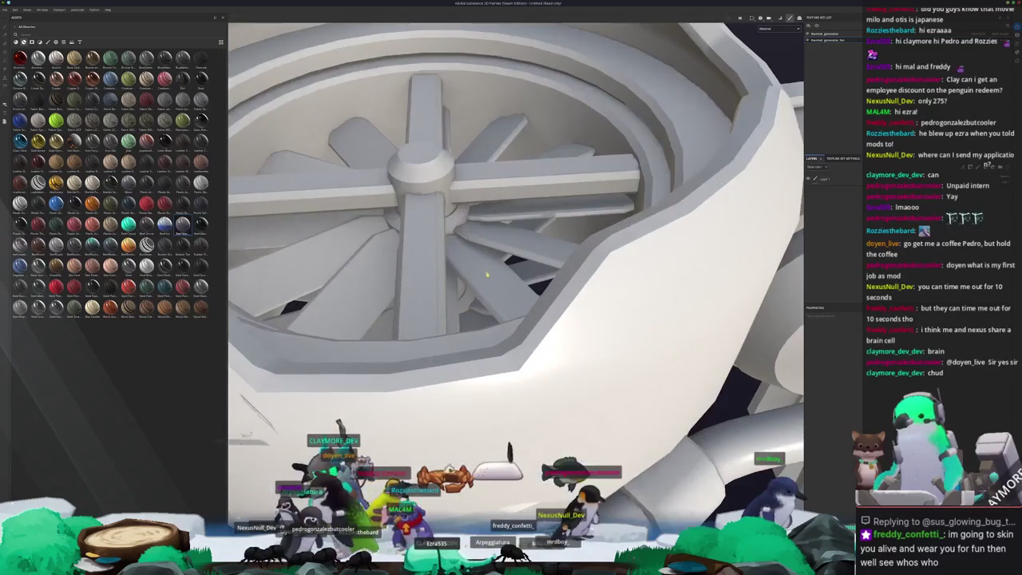
mouse_move(495, 304)
alt+mouse_down()
mouse_move(473, 283)
mouse_move(447, 312)
alt+mouse_up()
scroll(399, 319, down, 3)
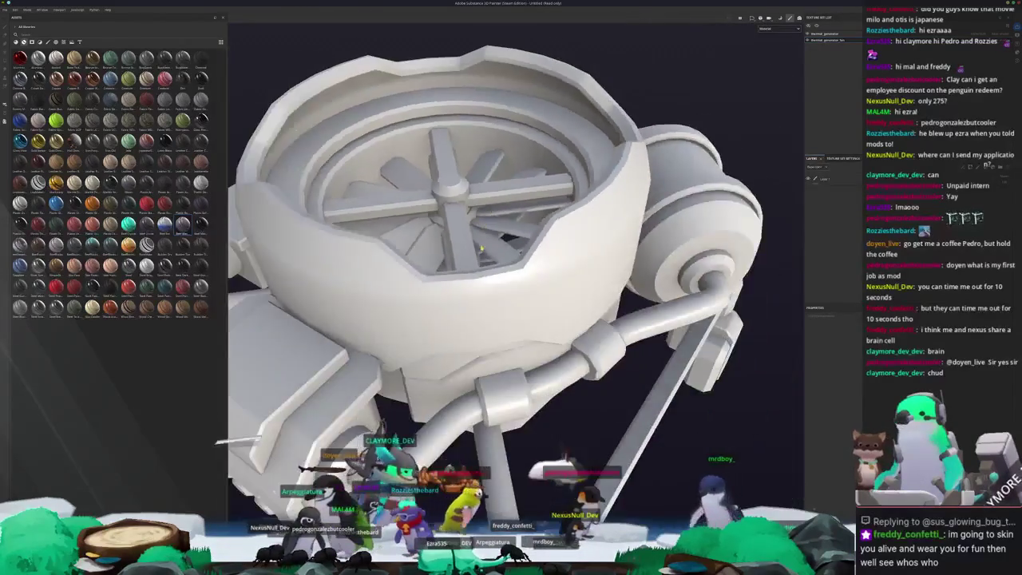
Step: Review the Ambient occlusion bake settings, then orbit around the fan housing
key(ctrl+shift+b)
click(37, 451)
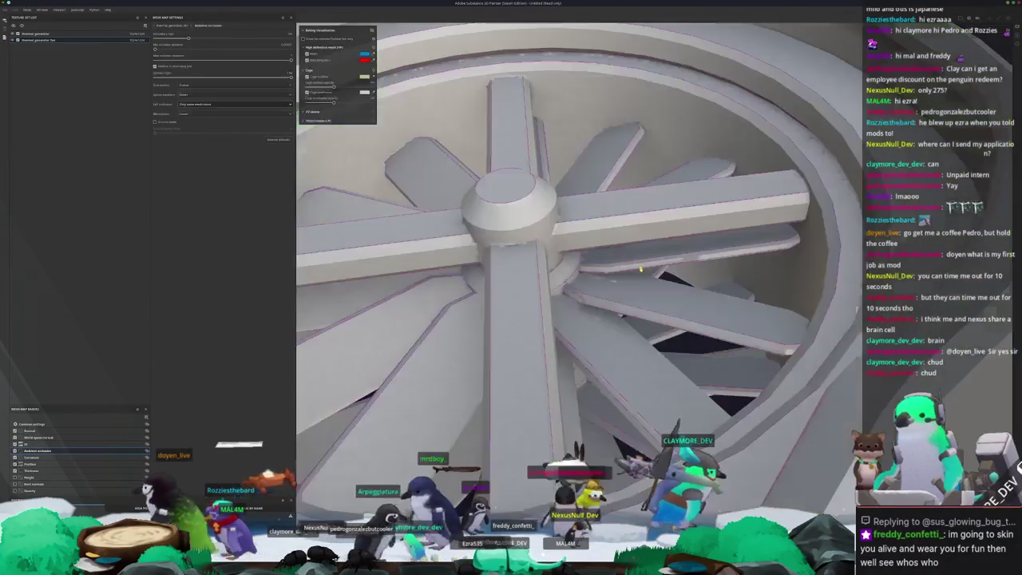
scroll(639, 269, down, 3)
alt+drag(639, 270, 639, 199)
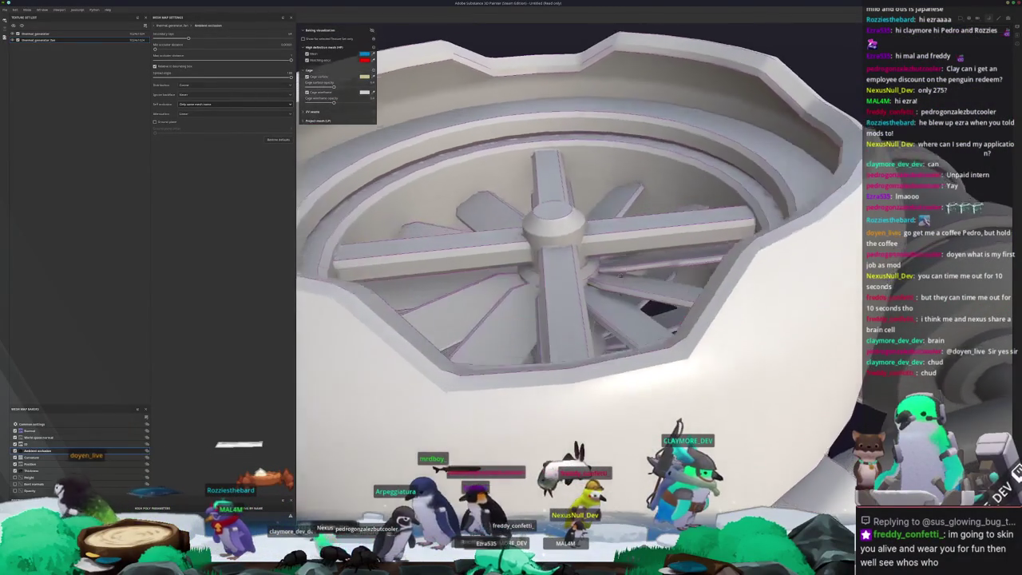
alt+drag(621, 274, 600, 292)
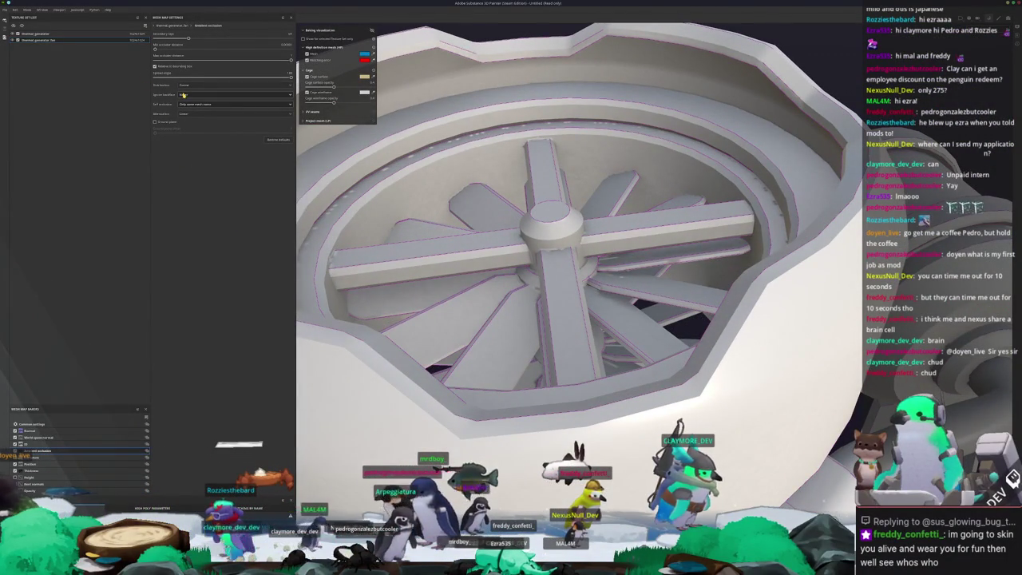
mouse_move(511, 343)
alt+mouse_down()
mouse_move(520, 421)
mouse_move(550, 411)
mouse_move(559, 383)
alt+mouse_up()
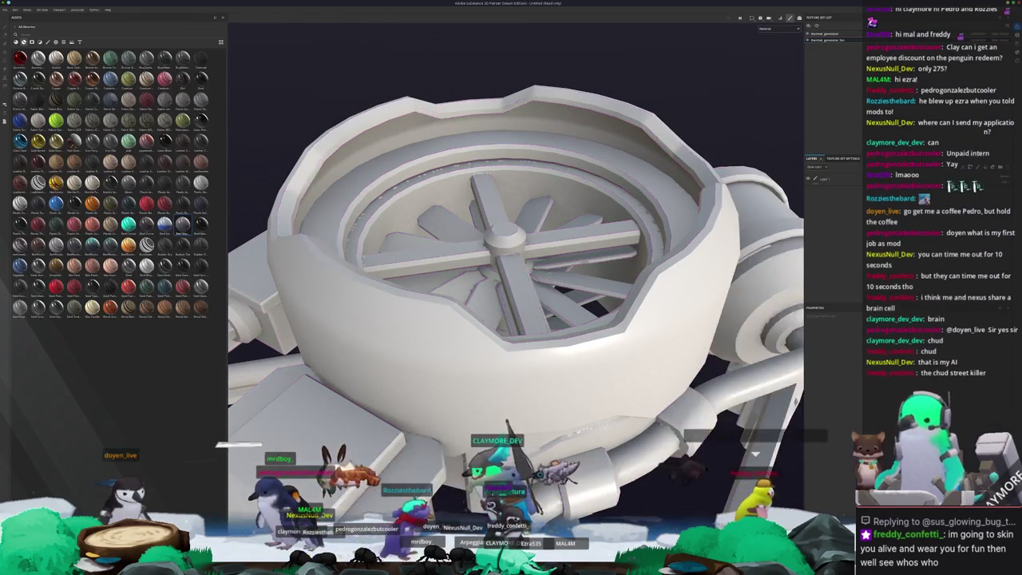
Step: Back in Blender, export the generator as thermal_generator.fbx
key(alt+Tab)
middle_drag(631, 336, 591, 319)
middle_drag(624, 394, 606, 383)
click(11, 10)
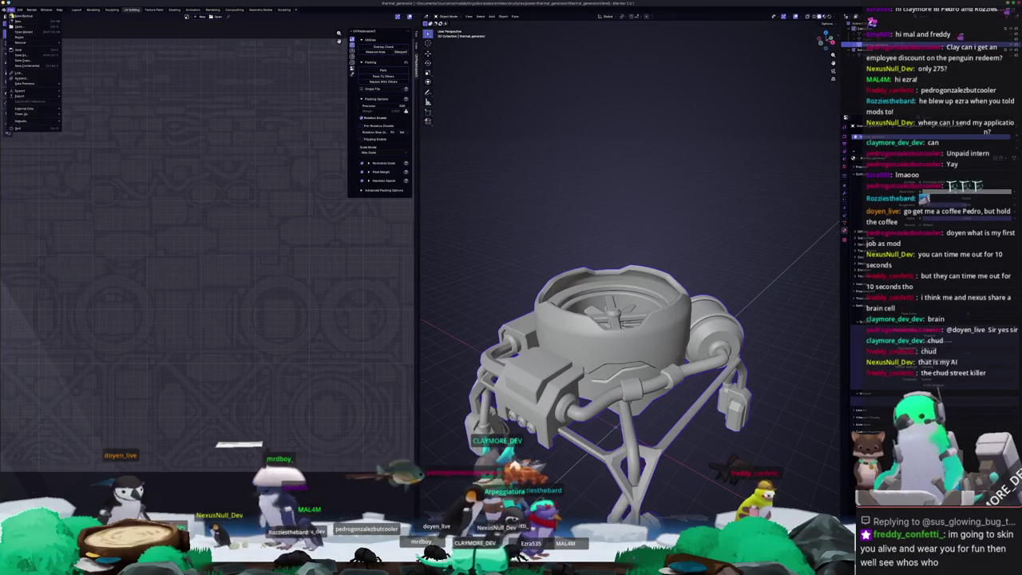
mouse_move(19, 96)
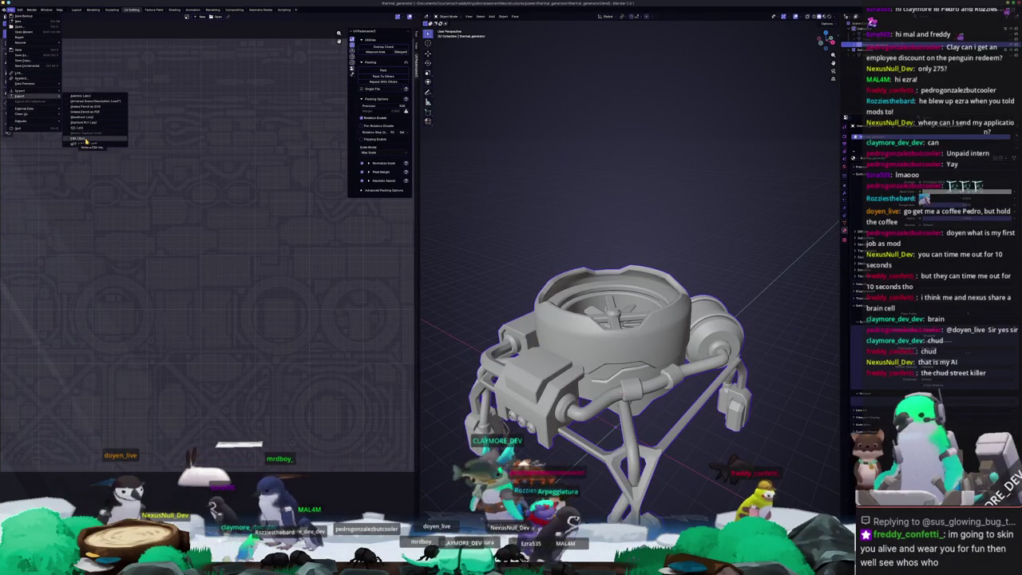
click(87, 140)
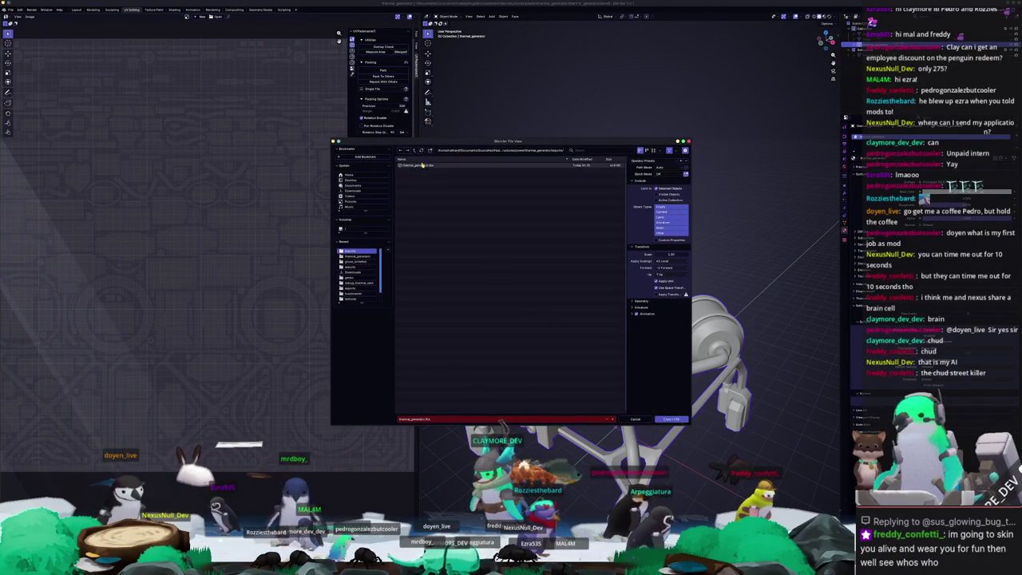
click(669, 418)
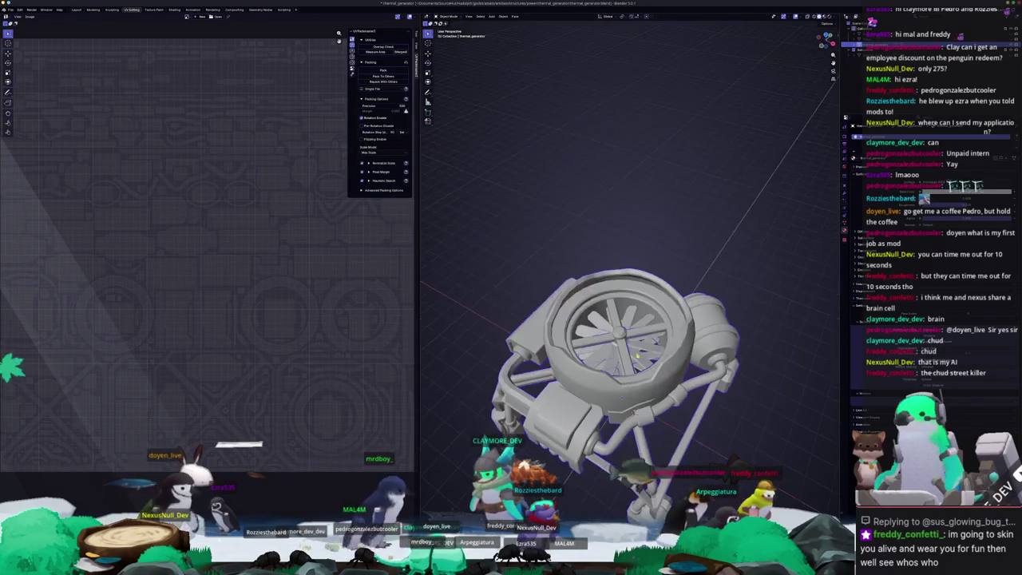